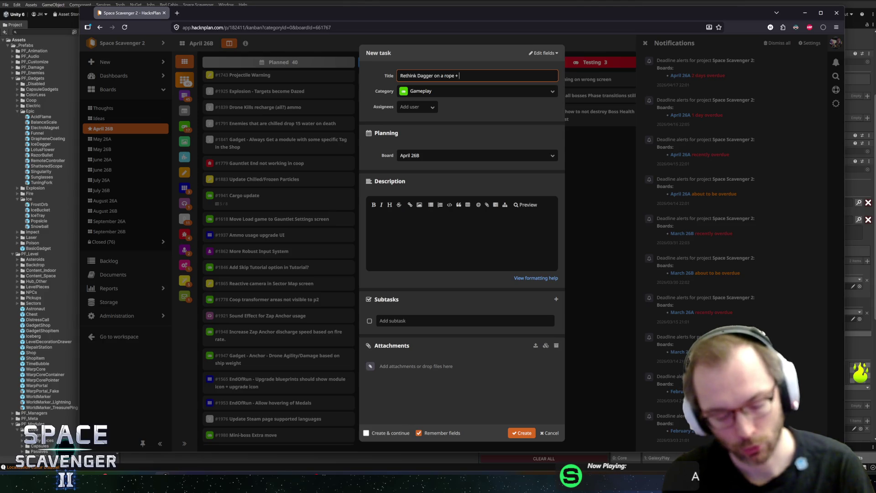
- Create the HacknPlan task 'Rethink Dagger on a rope + Poisoned Blade' and move it to In Progress
text(Poisoned Blade)
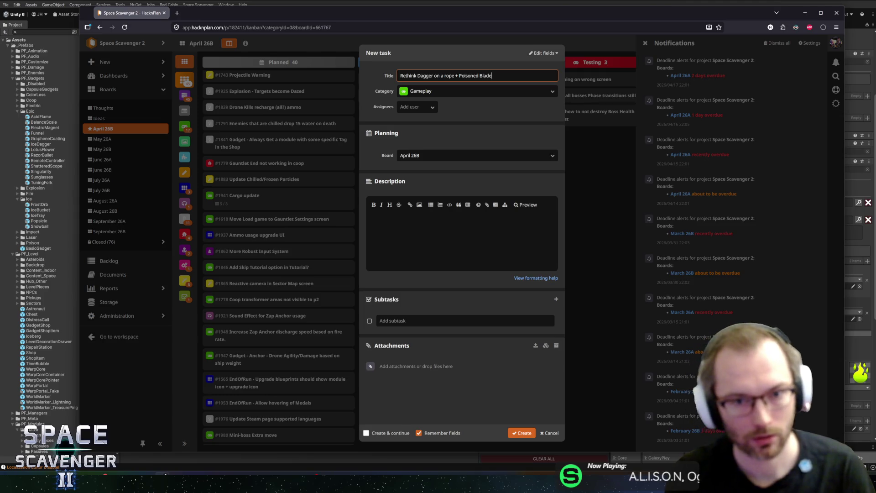
key(Return)
mouse_move(273, 441)
mouse_down()
mouse_move(283, 402)
mouse_move(319, 373)
mouse_move(436, 112)
mouse_up()
key(alt+Tab)
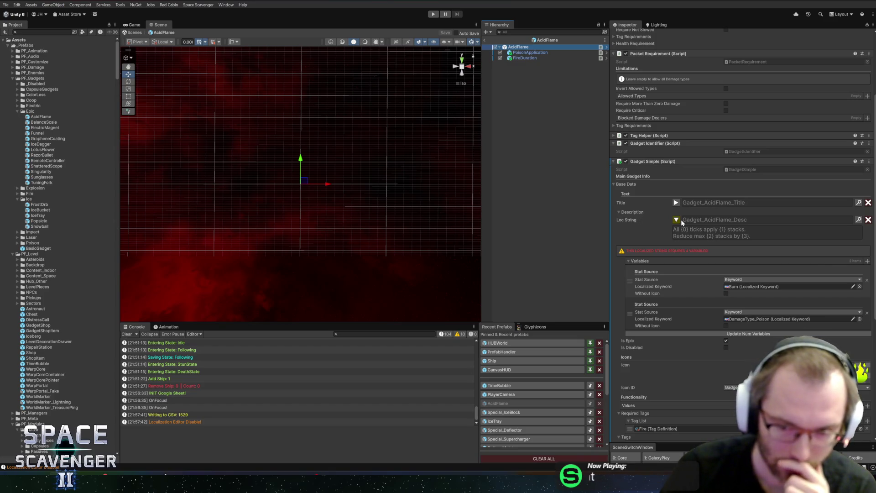
- Open the Localization Editor from AcidFlame's Loc String field, reopening it after closing once
click(859, 220)
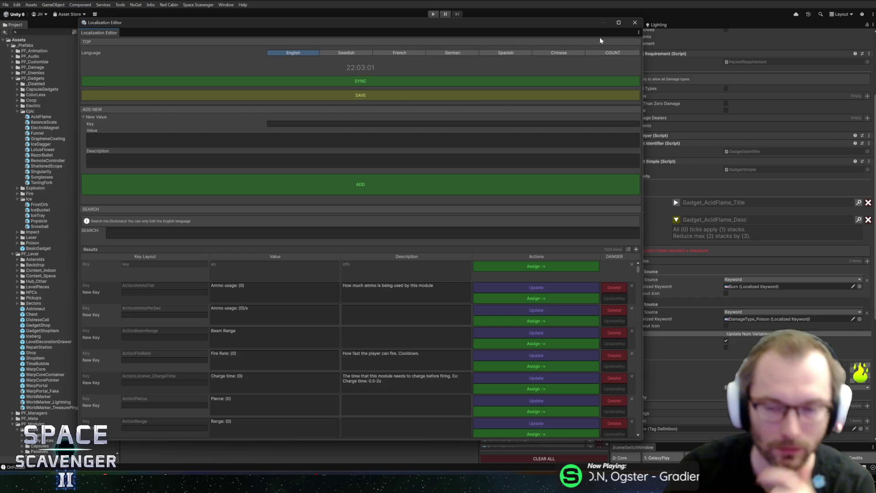
click(679, 204)
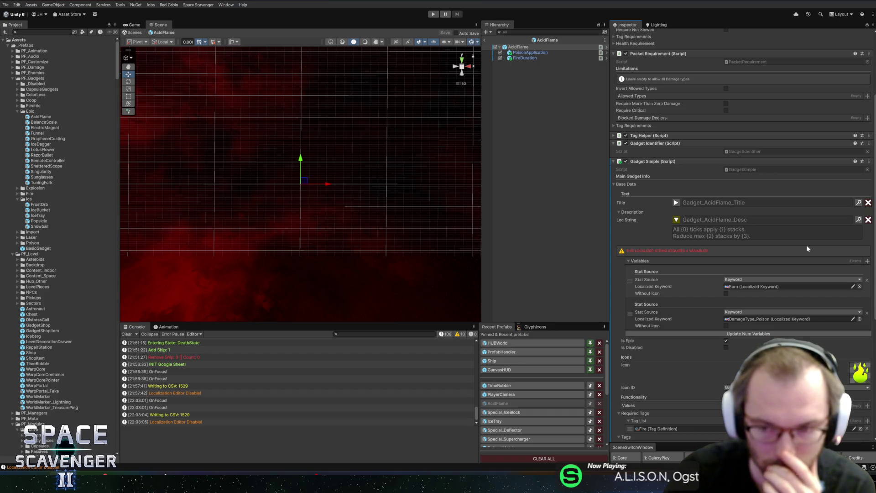
click(654, 203)
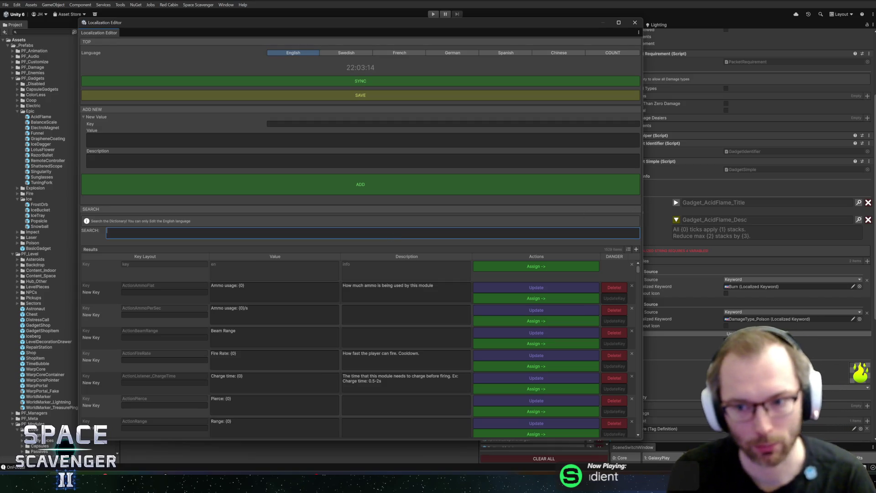
- Search the Localization Editor for 'acid'
text(All {)
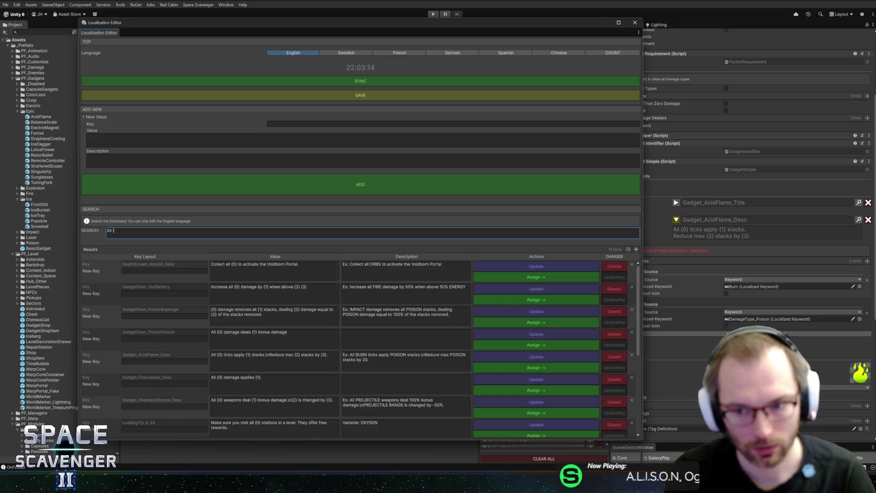
key(ctrl+a)
text(acid)
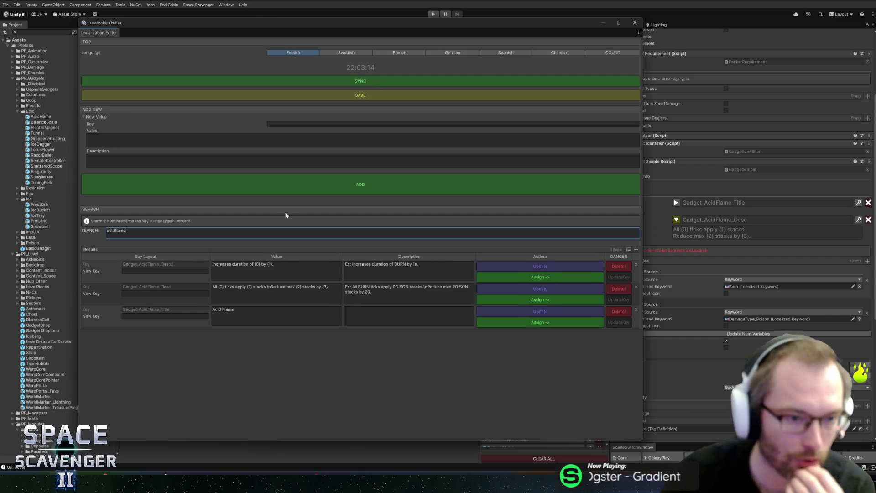
- Replace Gadget_AcidFlame_Desc's value with '{0} ticks on {1} targets will reapply {2} and deal {3} damage.'
click(214, 292)
click(220, 288)
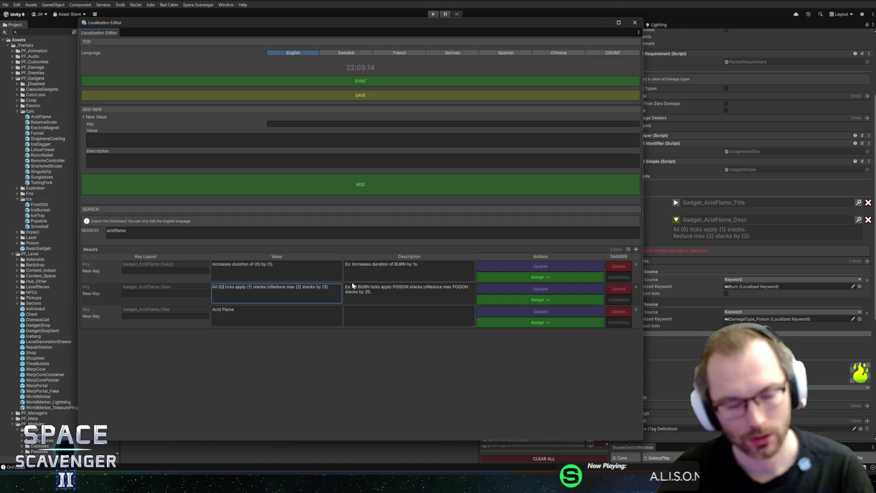
key(Right)
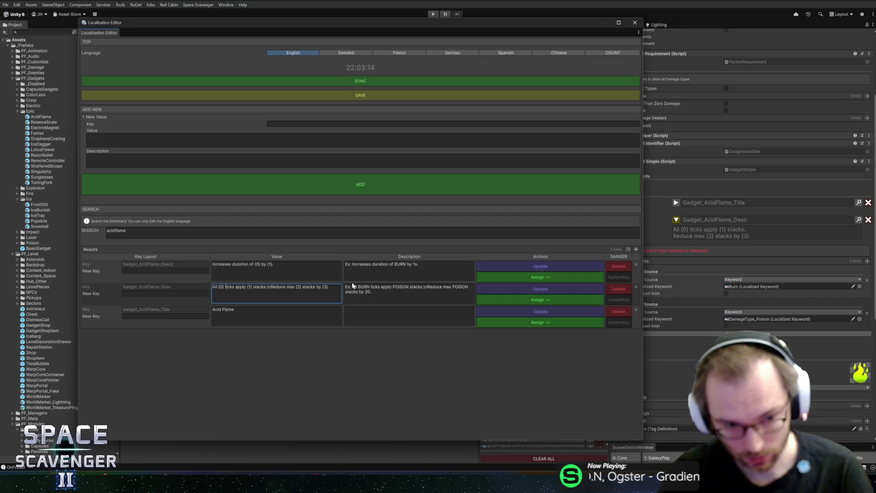
key(ctrl+a)
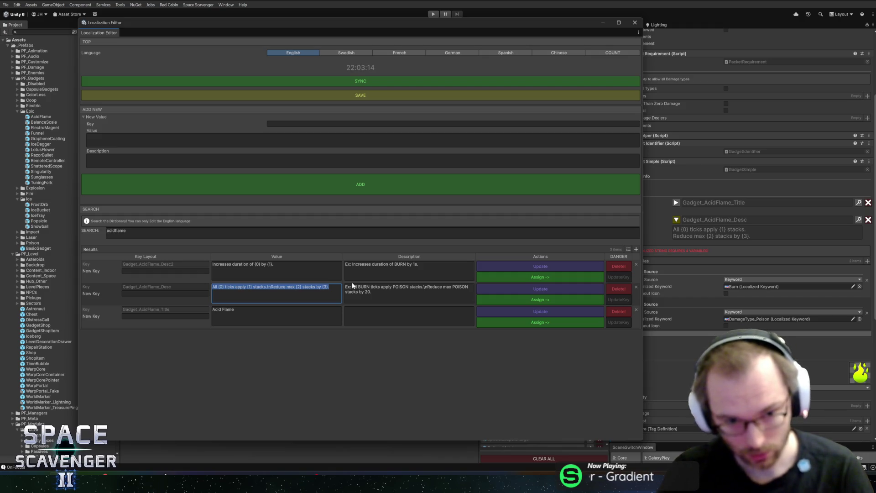
text({0)
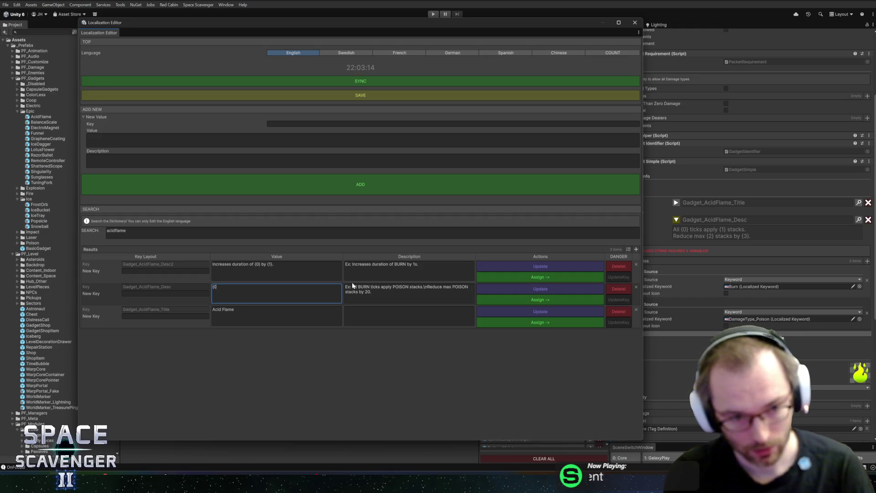
text(} ticks )
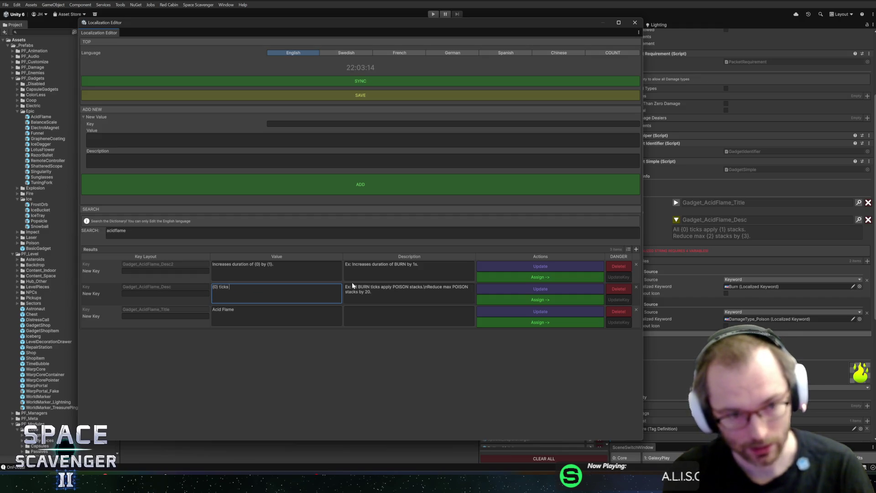
text(on {1)
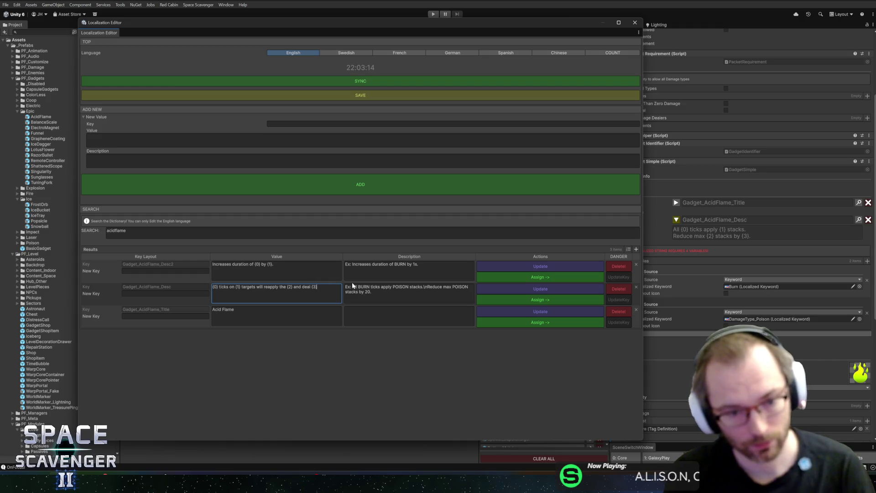
text(amage)
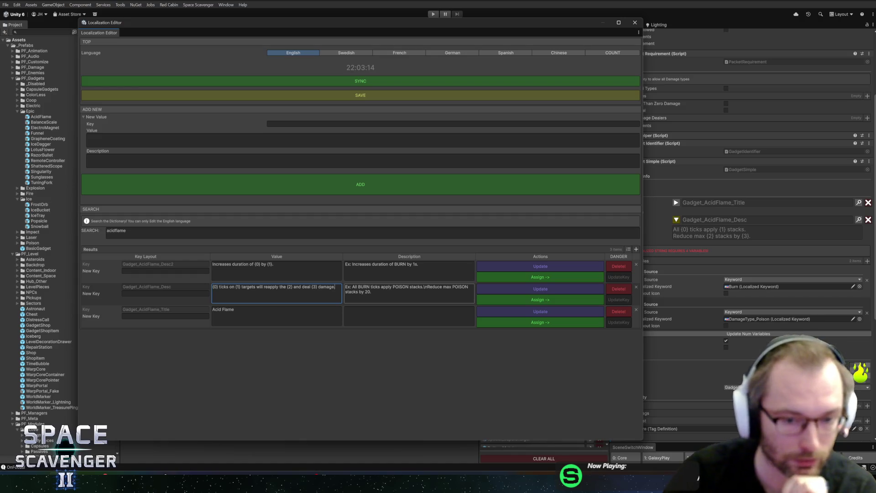
- Reword the example note to 'POISON ticks on BURNING targets will reapply BURN and deal 30 damage.'
click(374, 287)
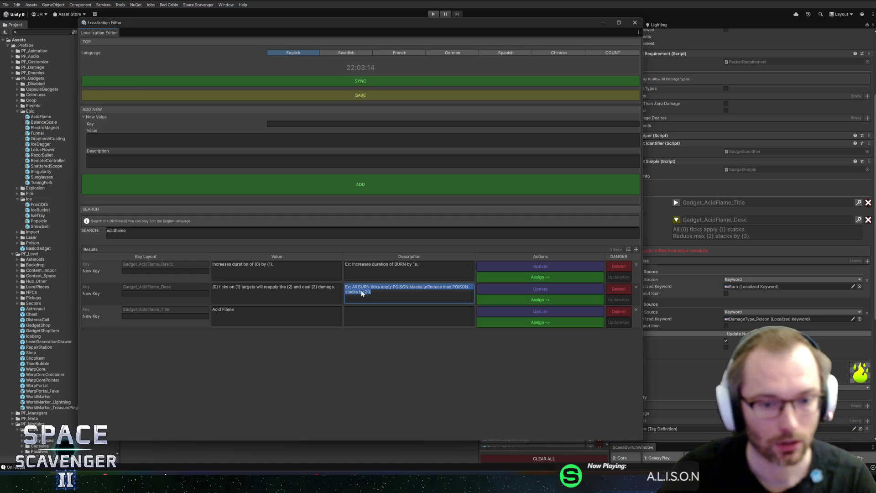
drag(371, 292, 352, 286)
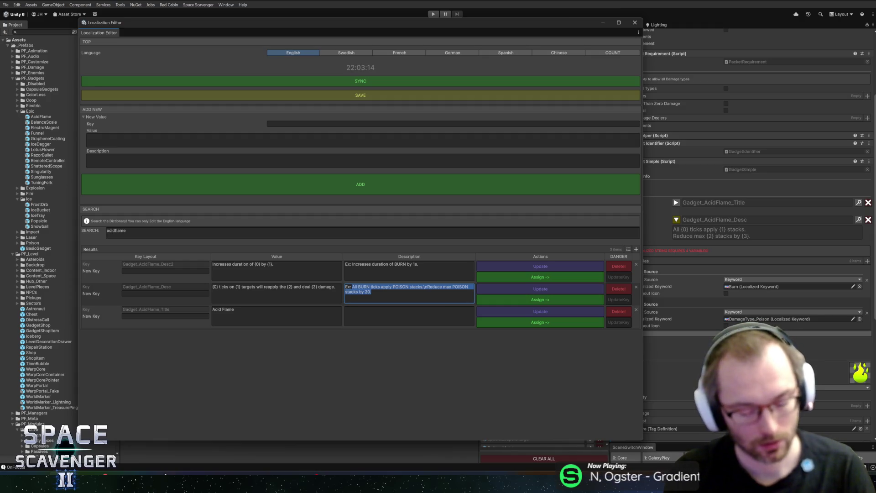
text(POISON t)
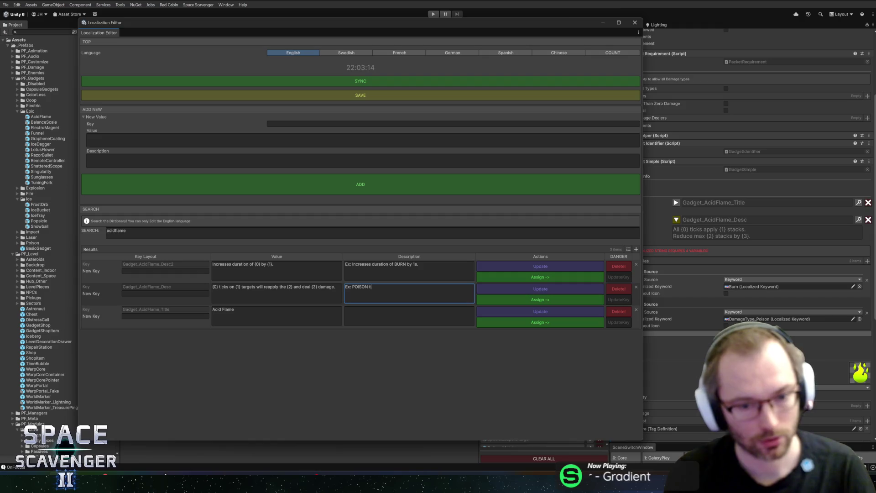
text(NING targets will reapply the)
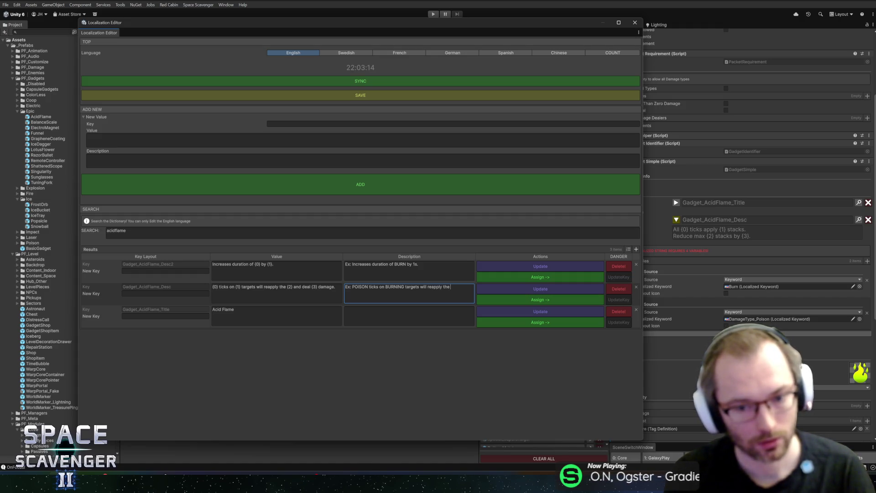
key(ctrl+Left)
key(BackSpace)
key(BackSpace)
key(BackSpace)
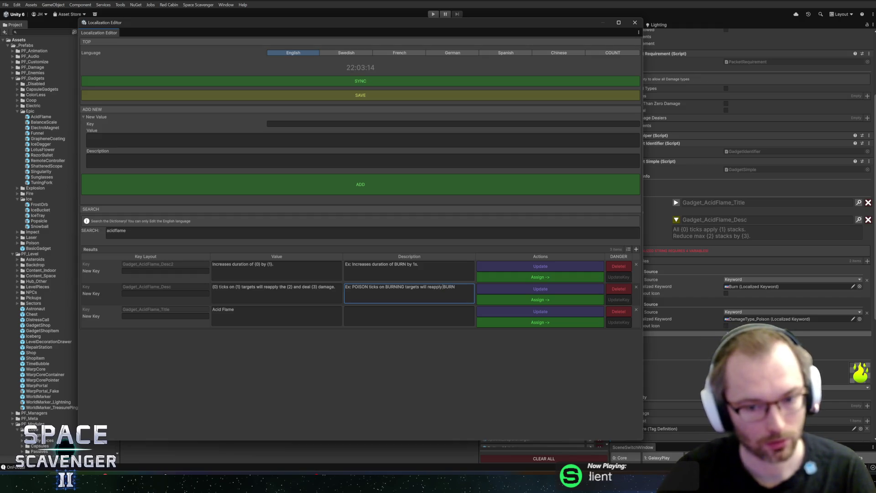
key(End)
text(and d)
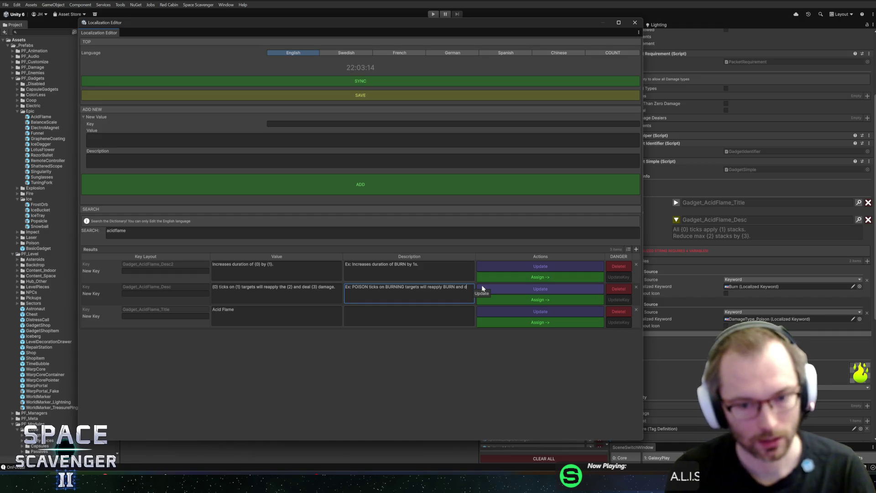
text(eal 30)
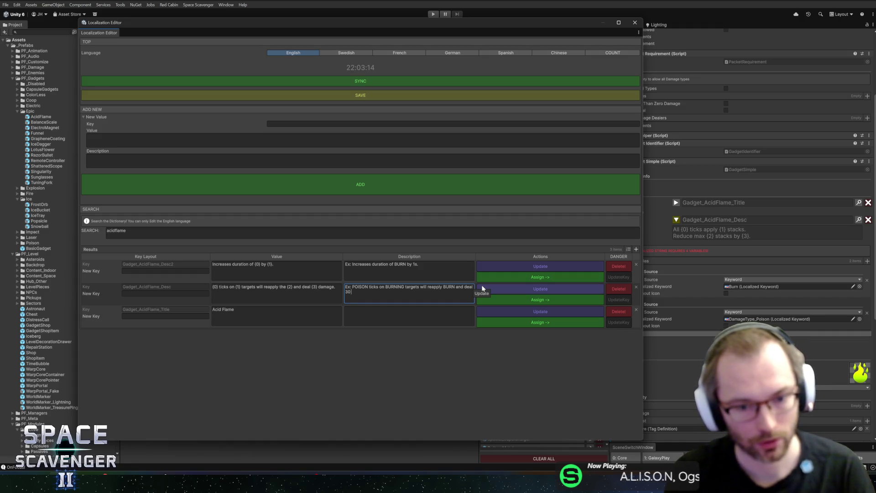
text( damage.)
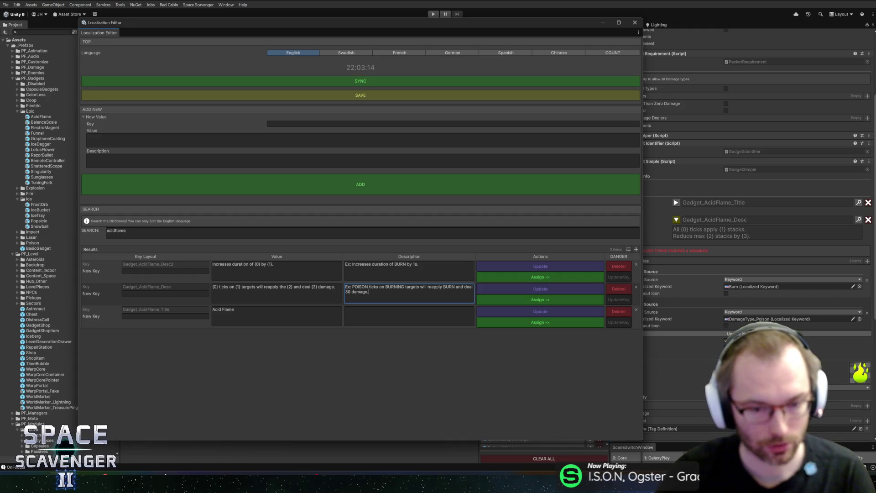
- Review the description, update the Gadget_AcidFlame_Desc entry, and close the dictionary
click(280, 287)
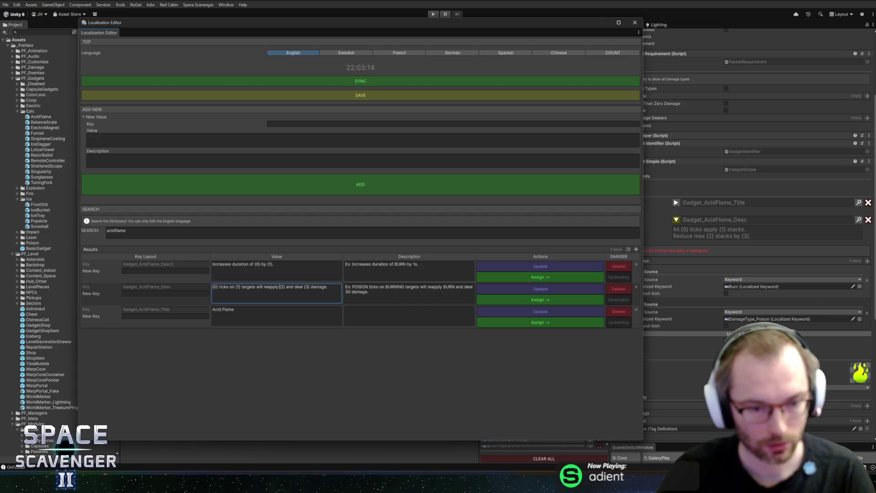
key(End)
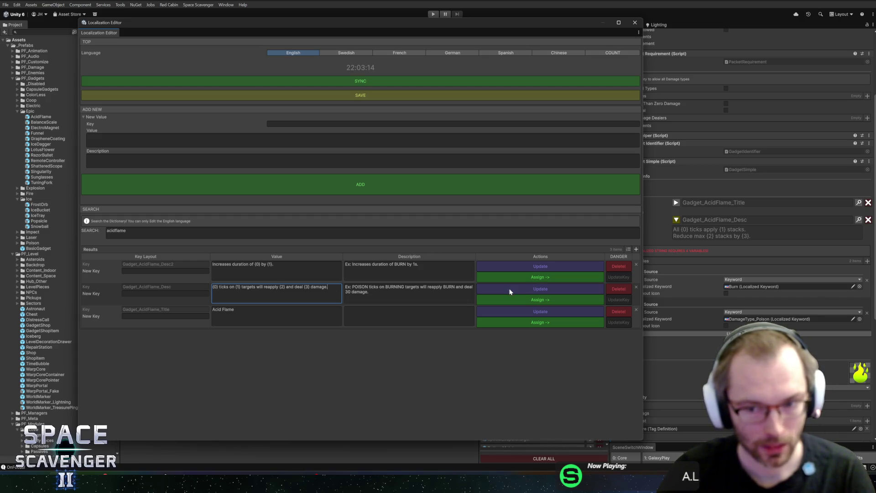
click(510, 291)
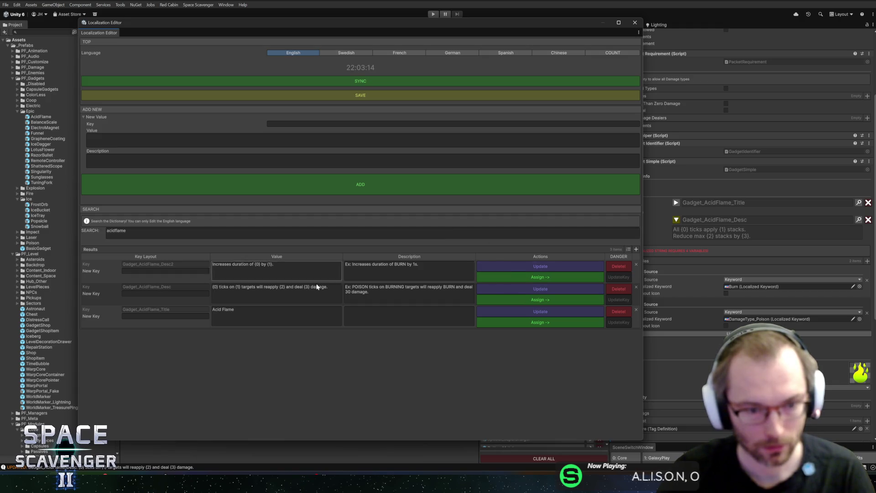
click(635, 23)
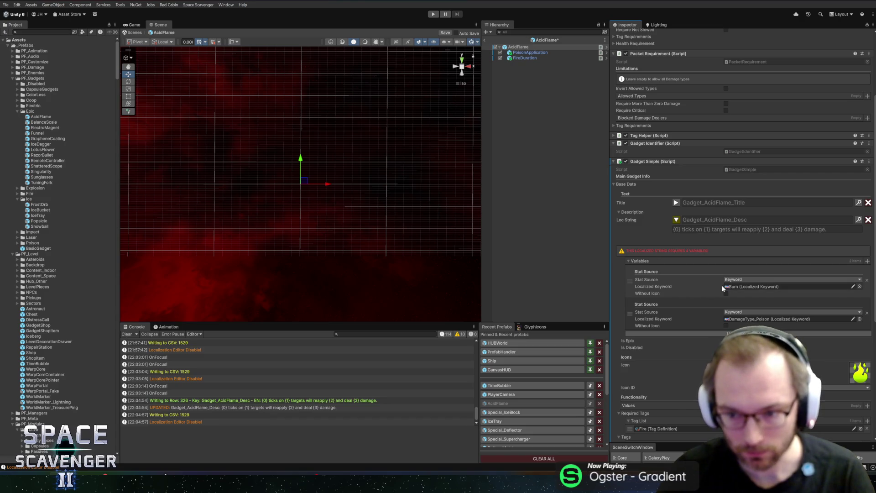
- Add two text variables, set the third to keyword DamageType_Poison, and move it above Burn
click(867, 261)
click(867, 261)
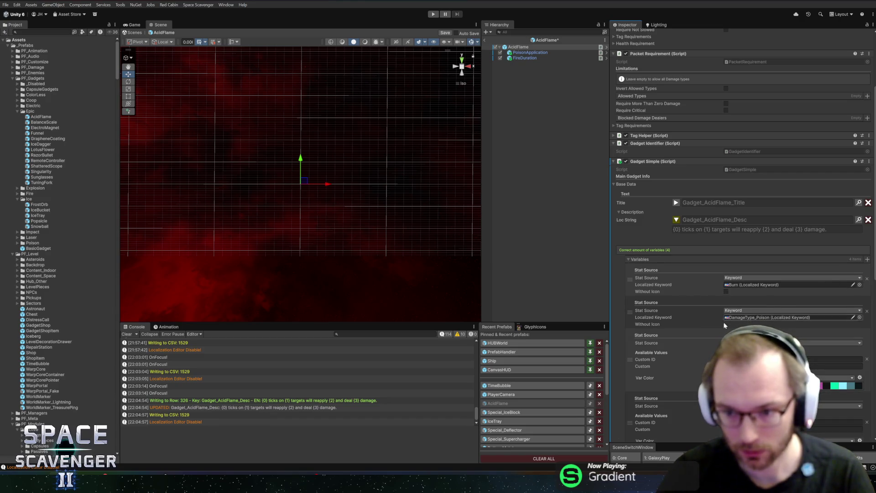
scroll(685, 297, down, 3)
click(743, 287)
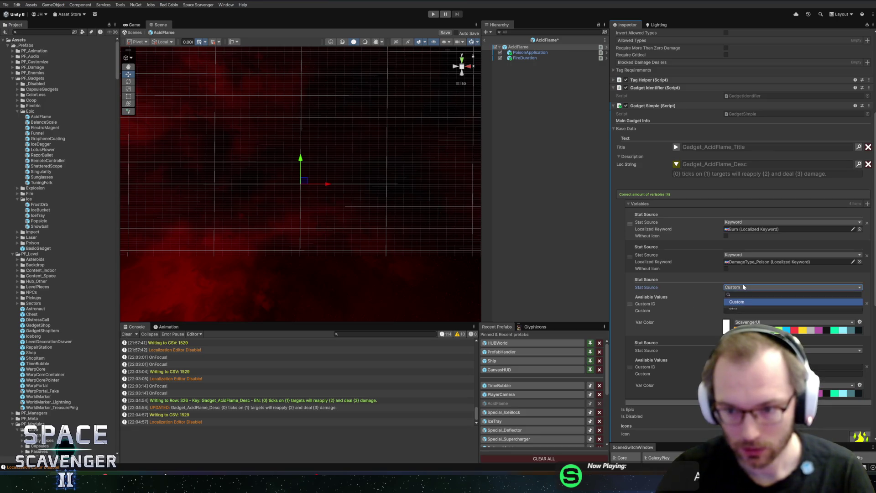
text(keyw)
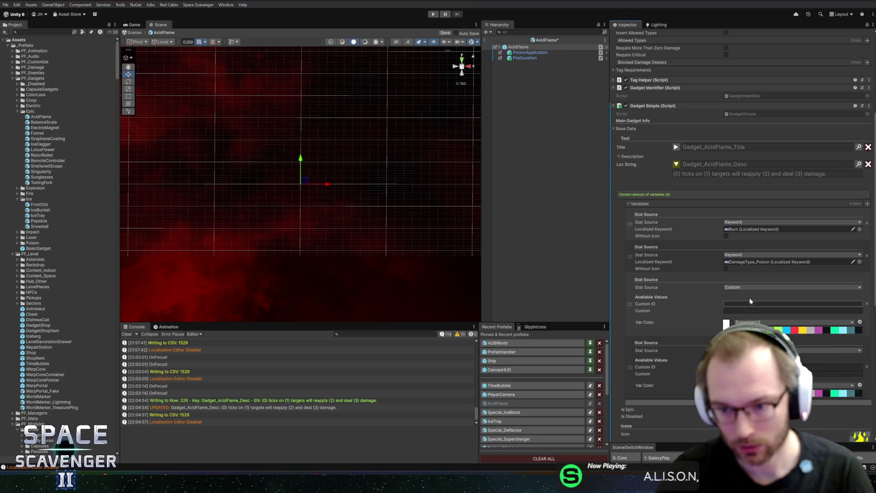
key(BackSpace)
key(BackSpace)
key(BackSpace)
text(keyw)
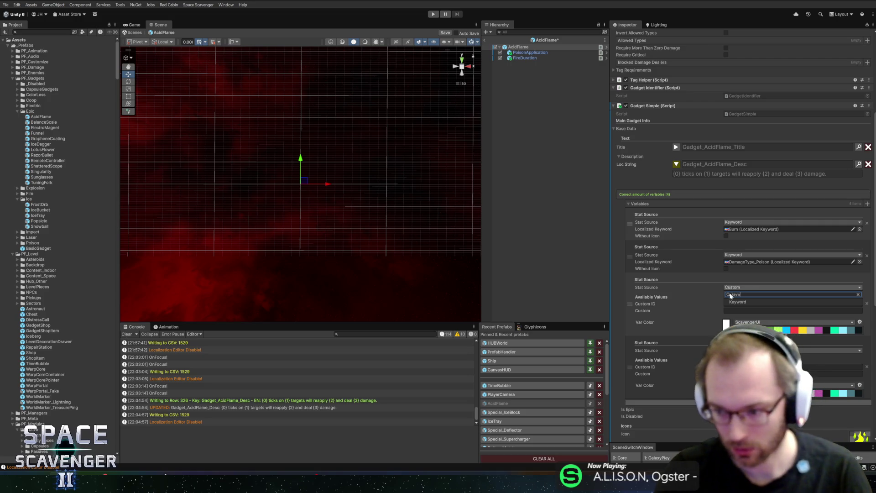
key(Return)
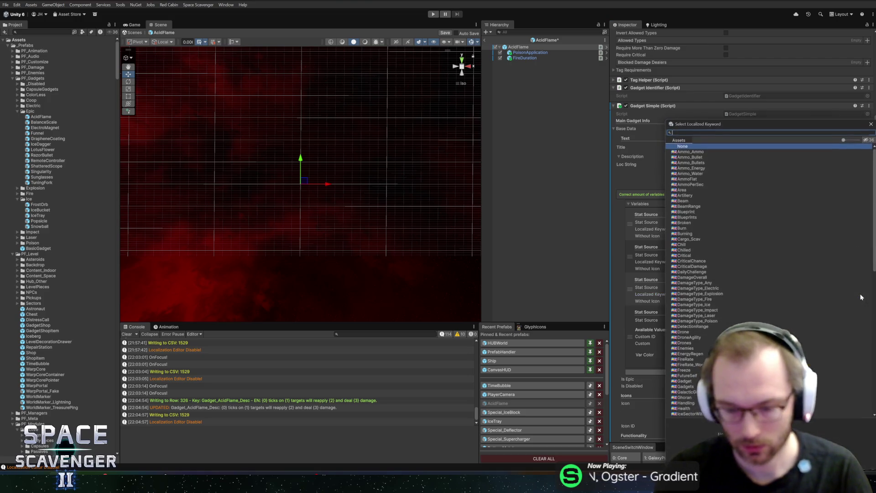
click(860, 294)
text(poison)
double_click(687, 151)
drag(630, 256, 630, 224)
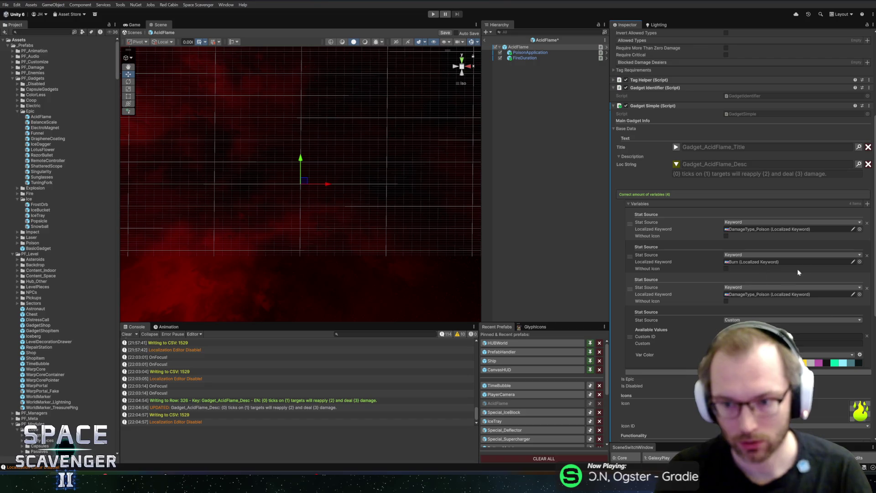
- Set the fourth variable to the Burning keyword and move it to second place
click(752, 319)
text(keyw)
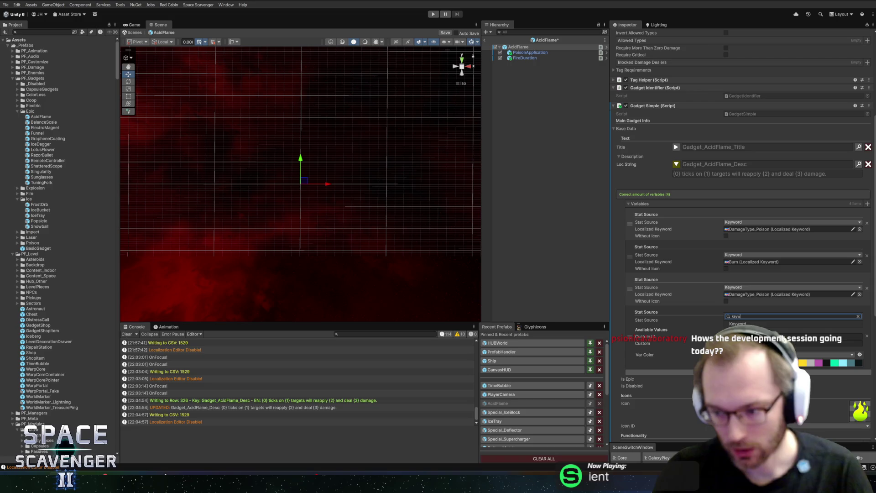
key(Return)
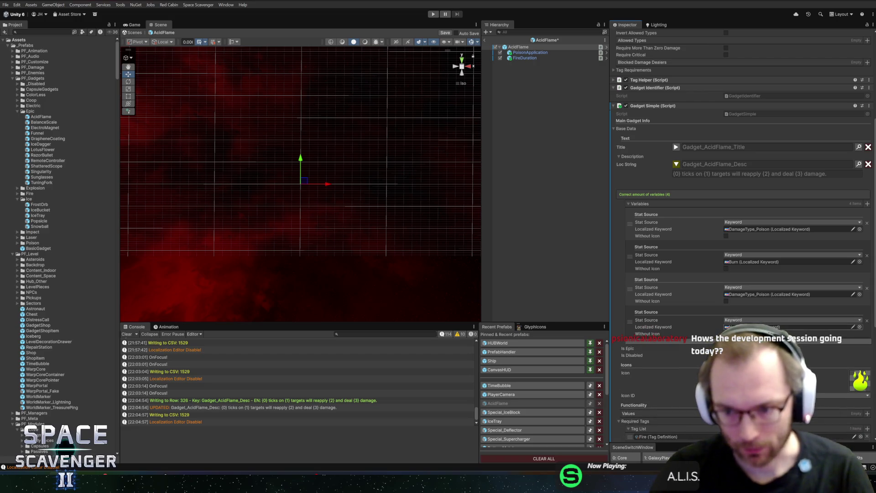
click(860, 327)
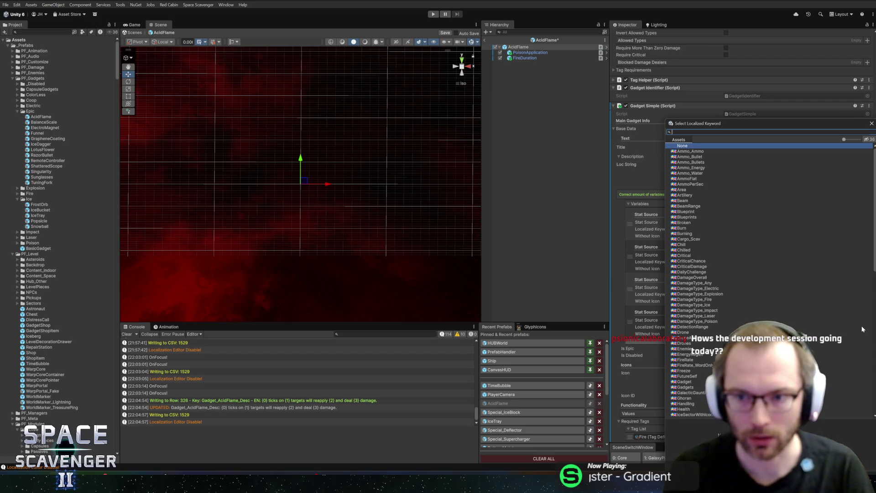
drag(721, 121, 484, 106)
text(burnin)
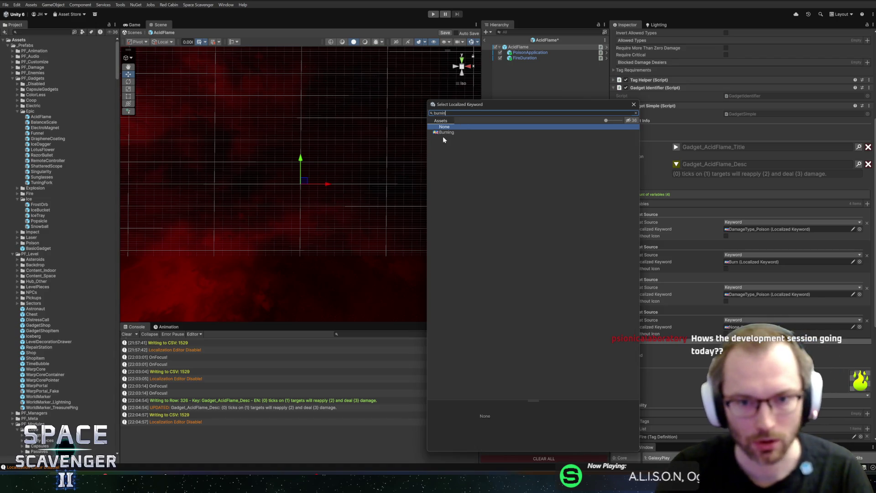
double_click(445, 132)
drag(630, 321, 629, 251)
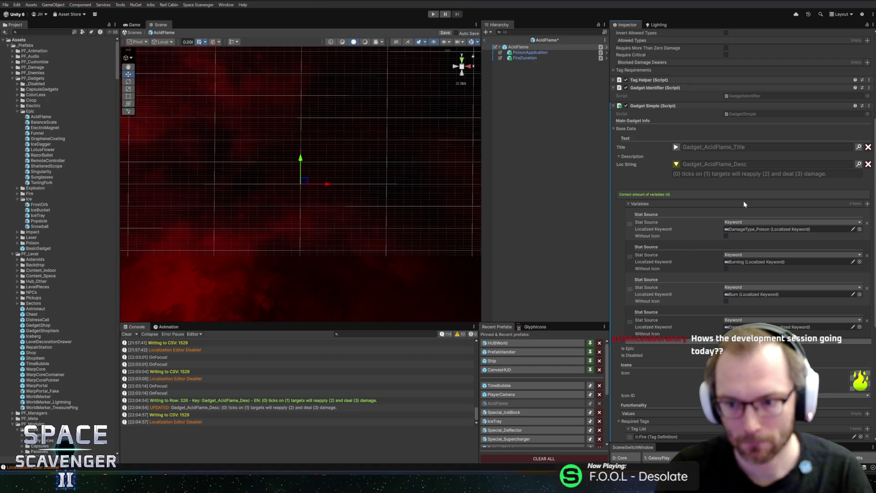
- Replace the fourth variable with a new Damage Dealer stat variable
click(867, 321)
click(868, 206)
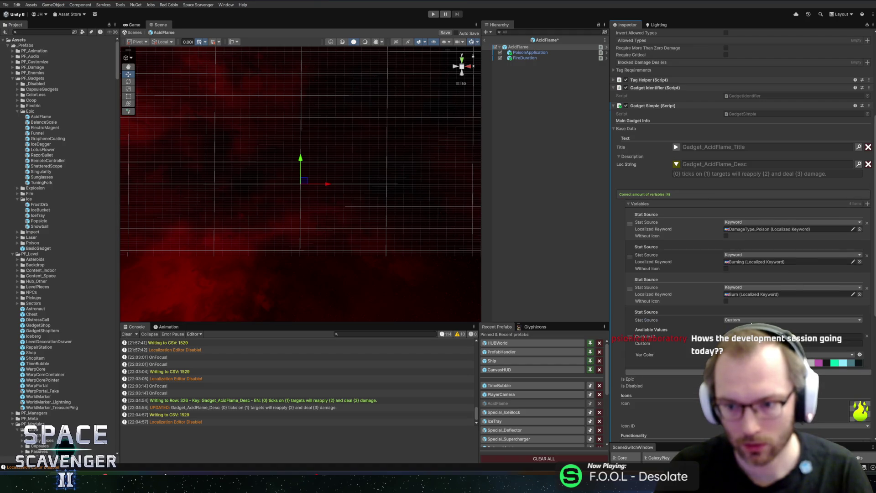
click(792, 320)
text(da)
key(Return)
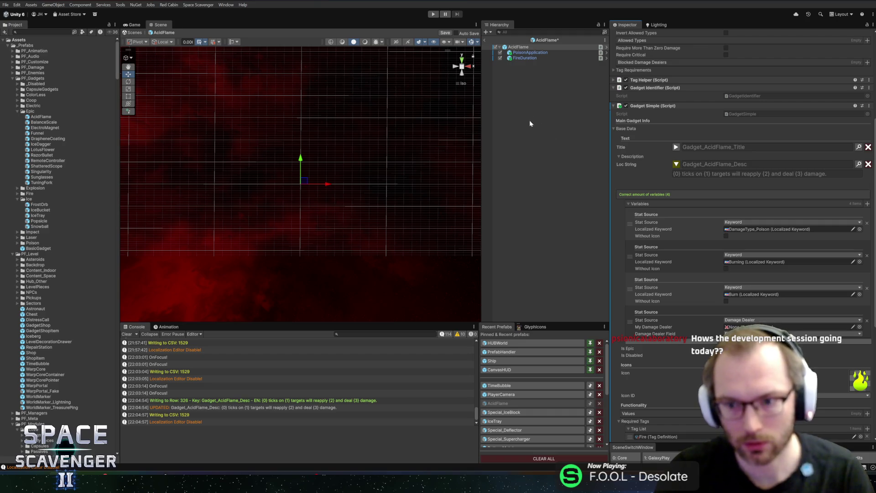
scroll(696, 264, down, 3)
scroll(713, 283, down, 2)
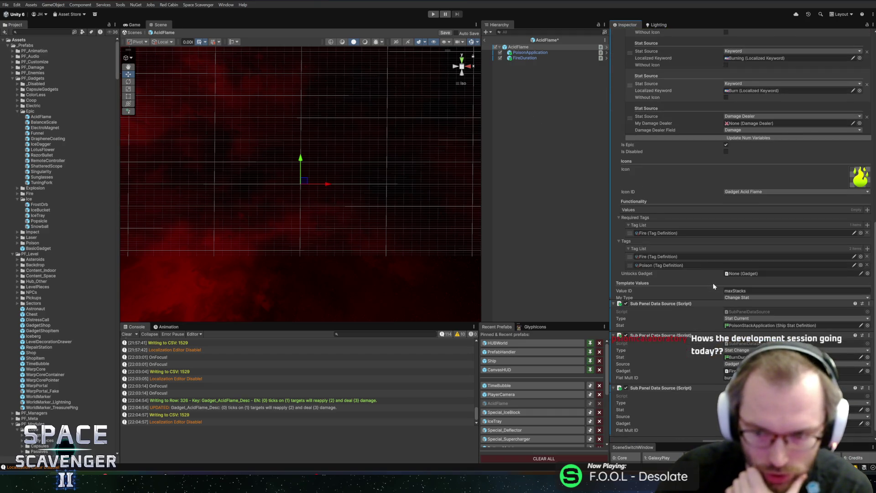
scroll(713, 283, down, 2)
scroll(699, 276, up, 6)
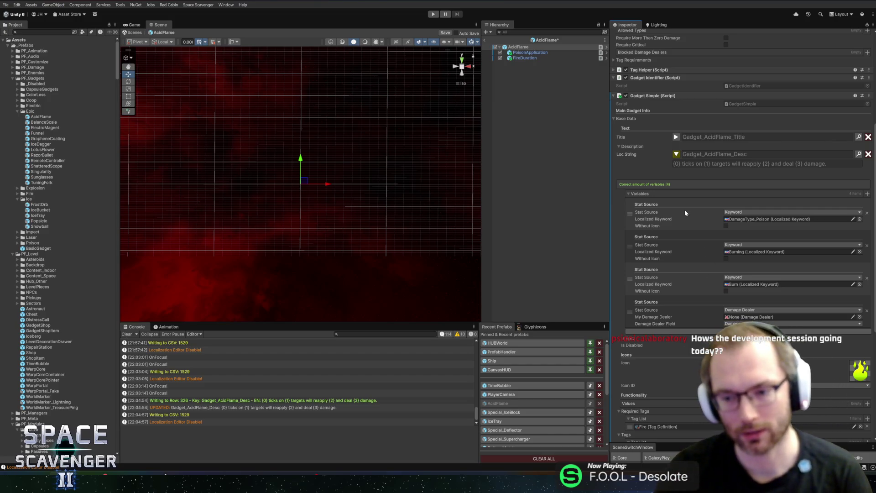
scroll(681, 253, down, 8)
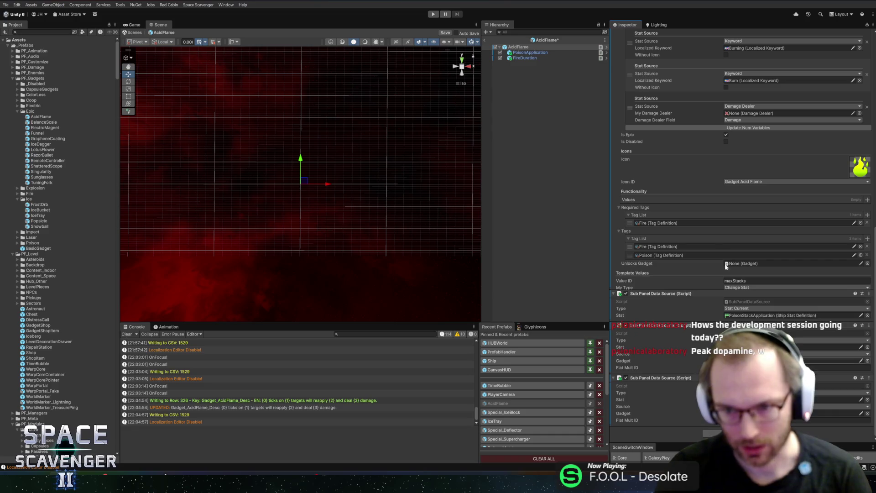
scroll(713, 282, down, 3)
scroll(714, 281, up, 3)
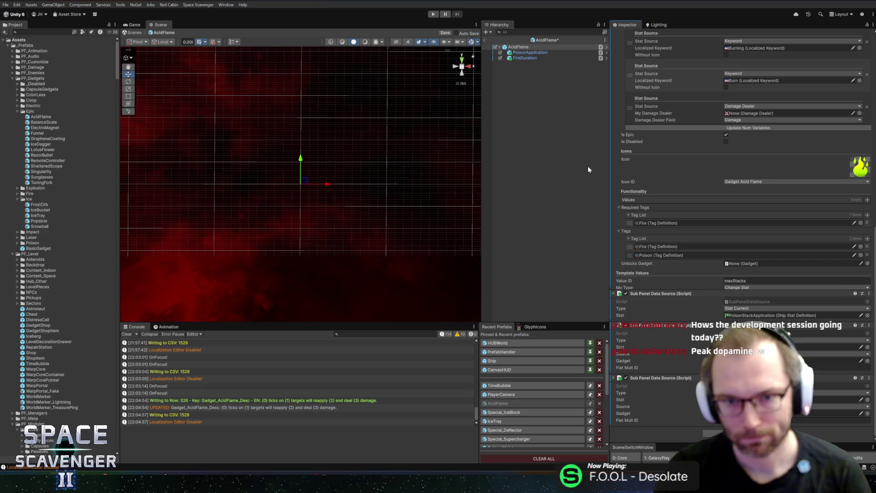
right_click(519, 48)
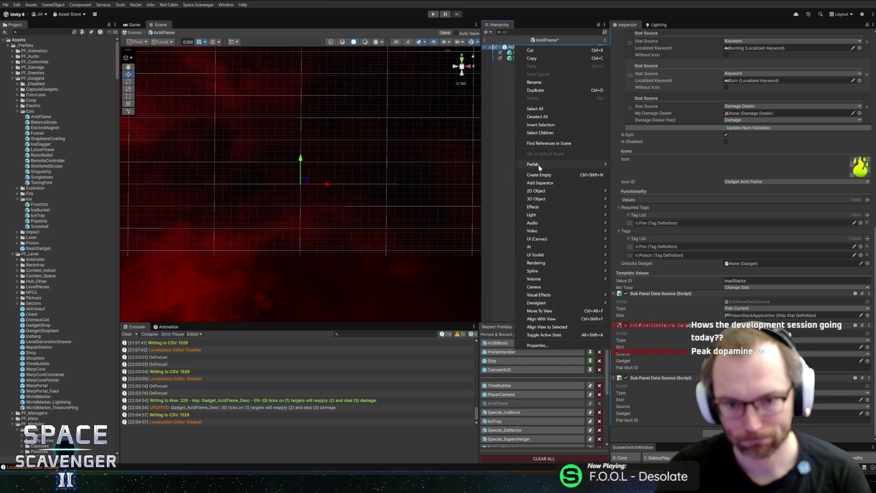
- Create an empty child named DamageDealer under AcidFlame with a Damage Dealer component
click(544, 175)
text(DamageDealer)
key(Return)
click(772, 89)
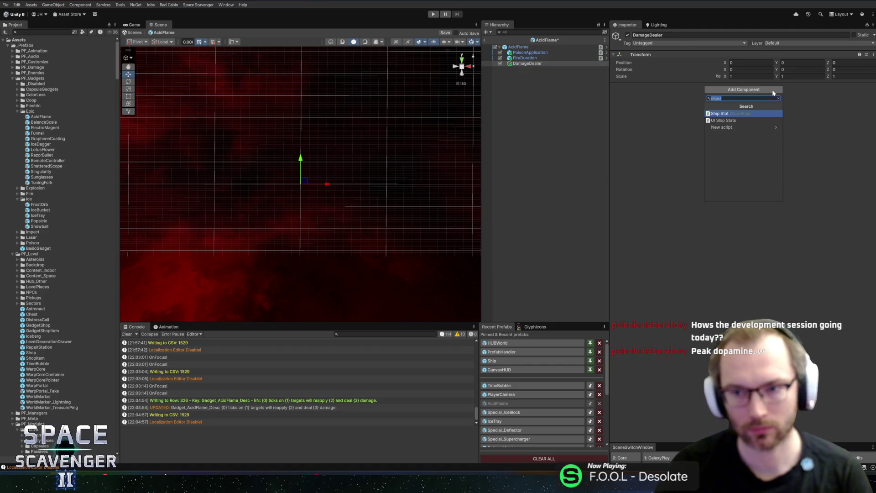
text(DamageDealer)
key(Return)
- Set it to deal 10 Fire damage on the PlayerDamage_Normal layer group and save the prefab
click(756, 108)
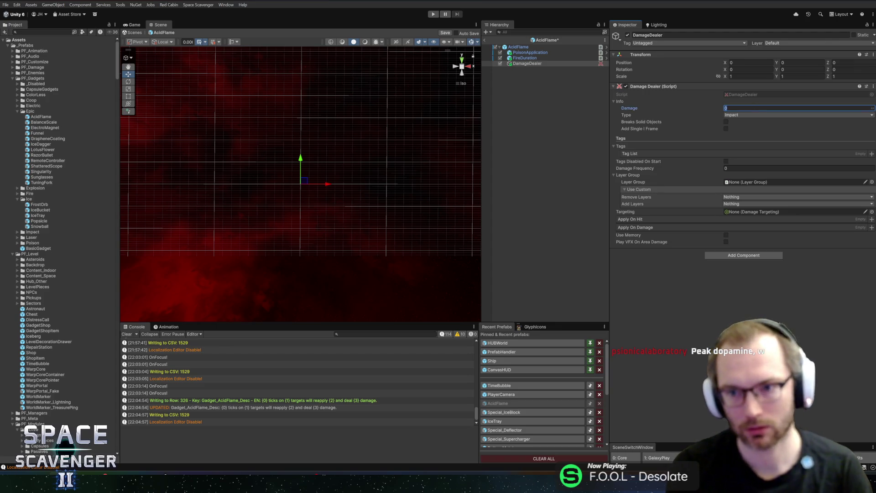
text(15)
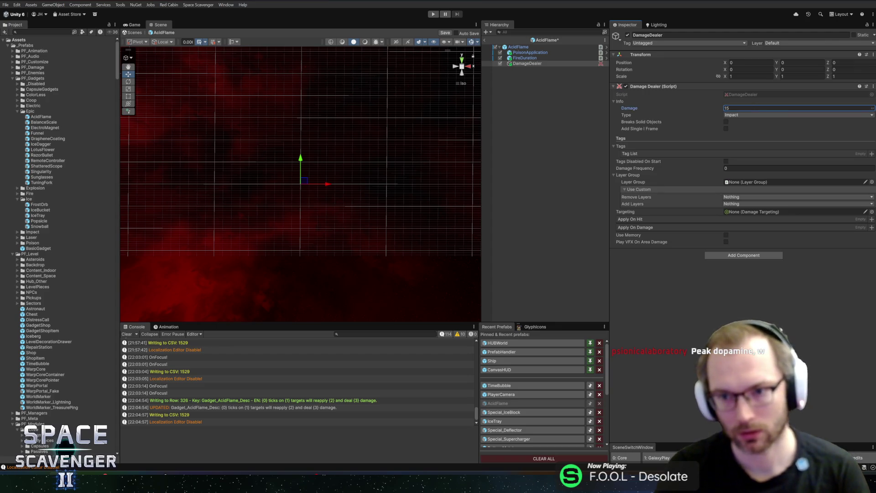
click(742, 114)
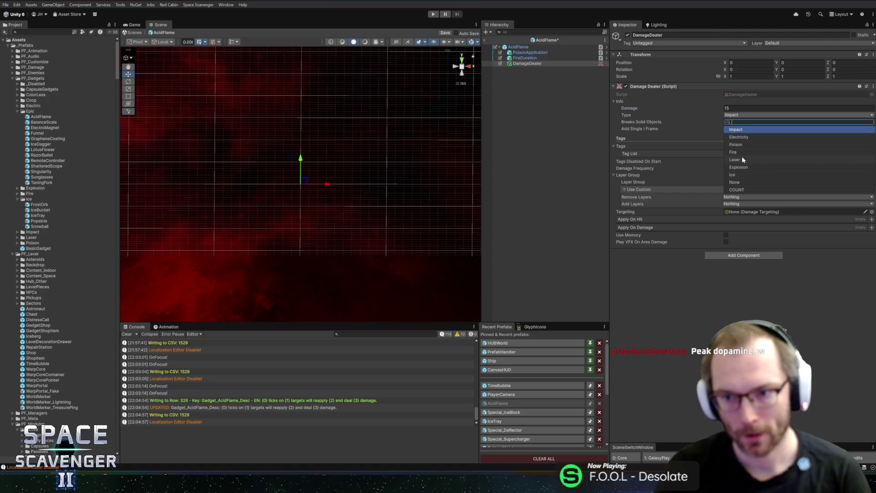
click(741, 152)
click(748, 108)
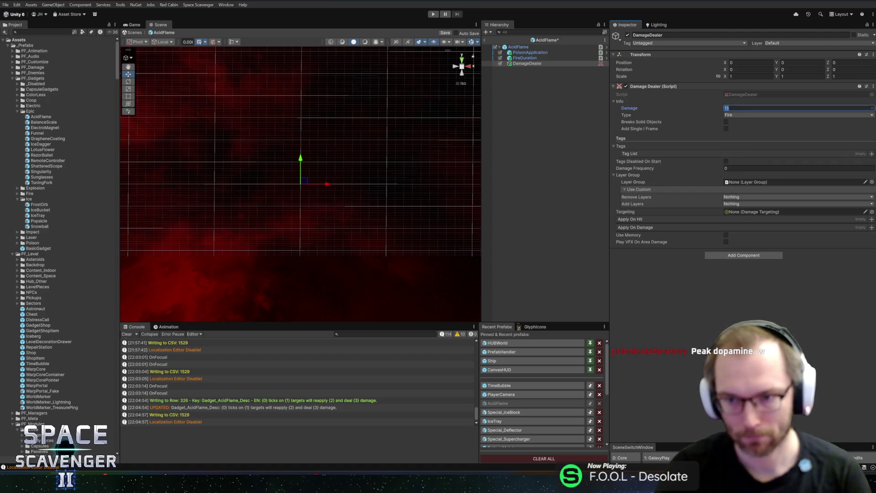
text(10)
key(ctrl+s)
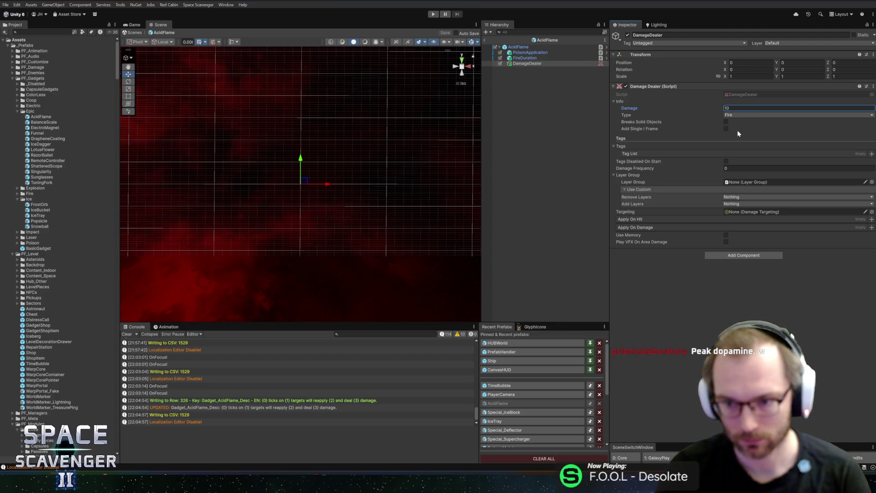
click(872, 182)
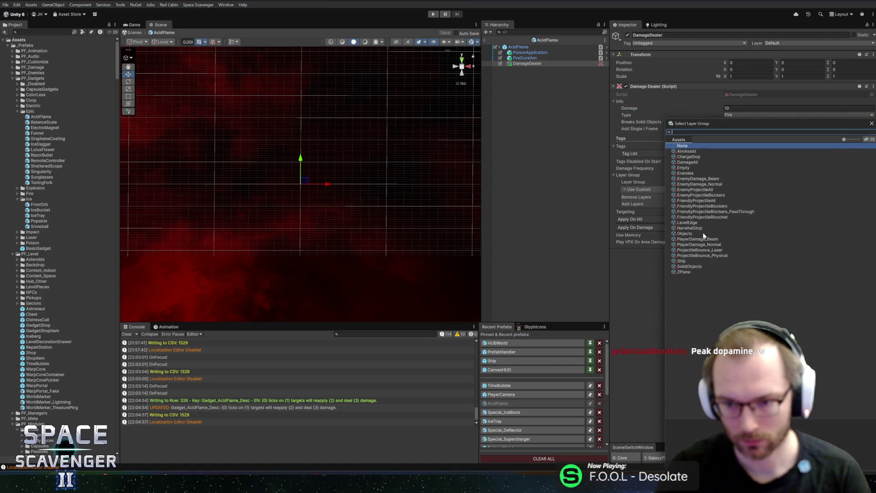
double_click(700, 245)
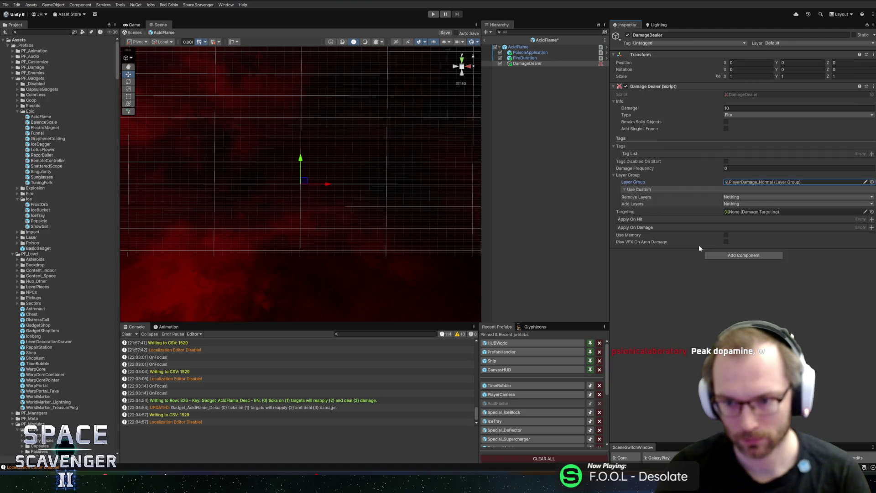
click(520, 47)
- Link the DamageDealer object into Gadget Simple's My Damage Dealer field and hide the description preview
scroll(684, 229, down, 10)
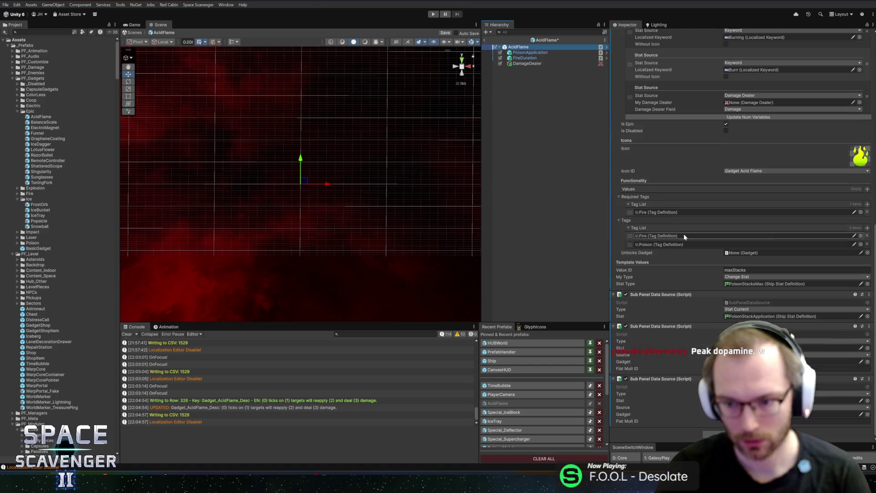
drag(527, 64, 760, 103)
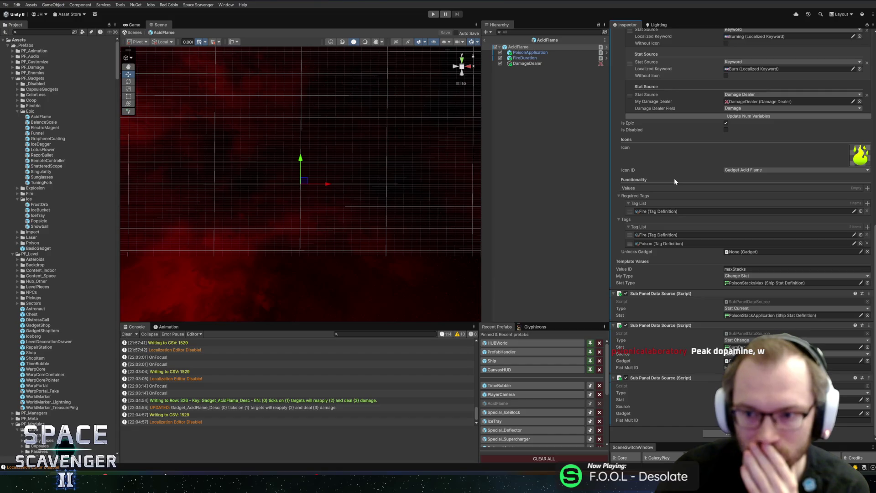
scroll(675, 178, up, 10)
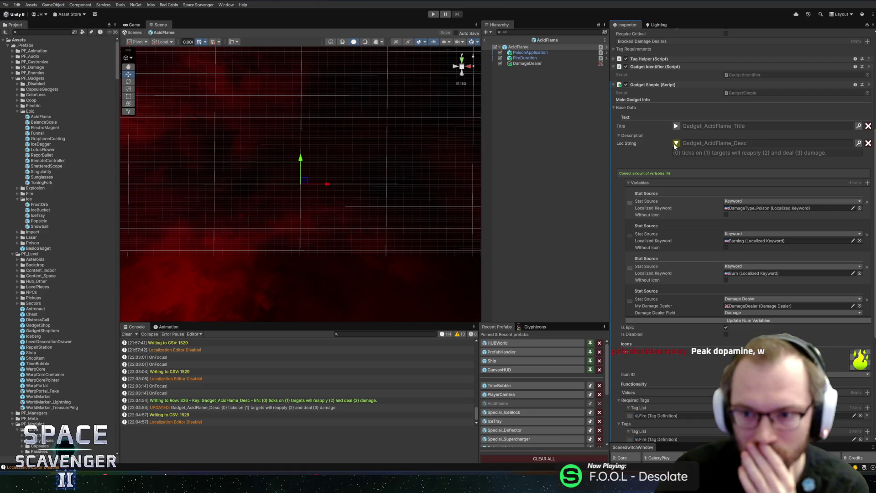
click(676, 144)
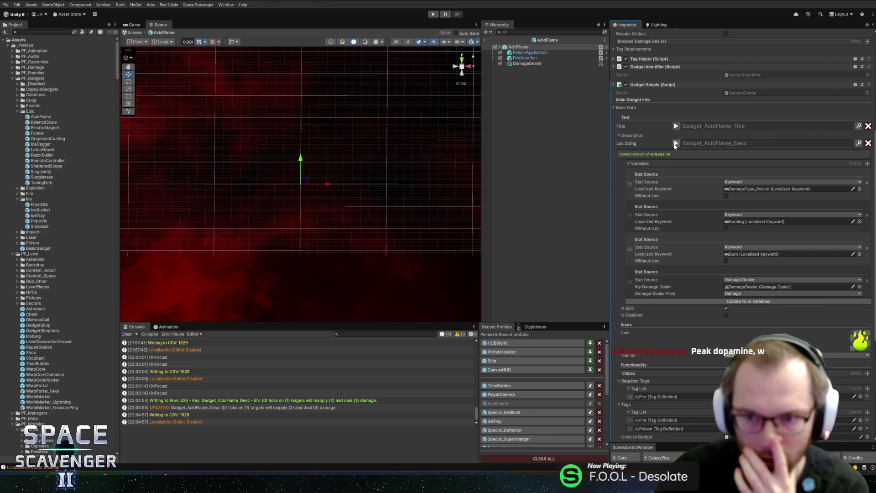
scroll(670, 144, down, 5)
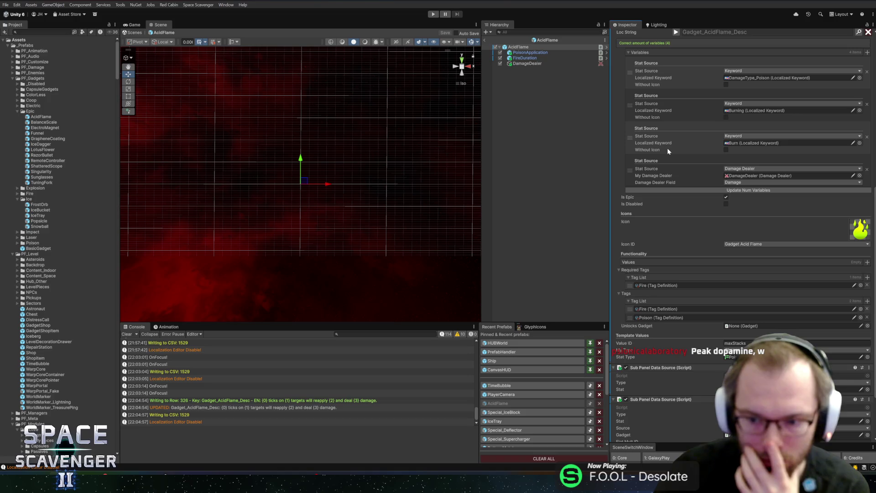
scroll(668, 148, down, 3)
click(527, 53)
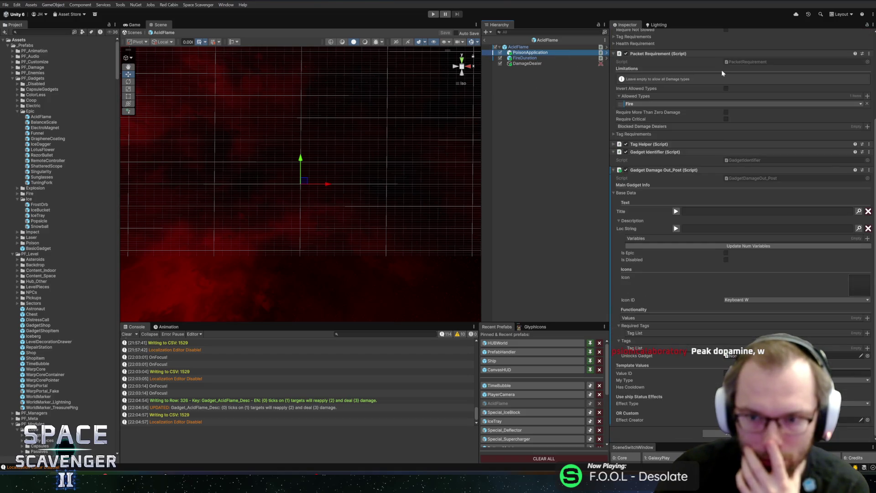
- Change PoisonApplication's allowed damage type requirement from Fire to Poison
scroll(729, 150, up, 5)
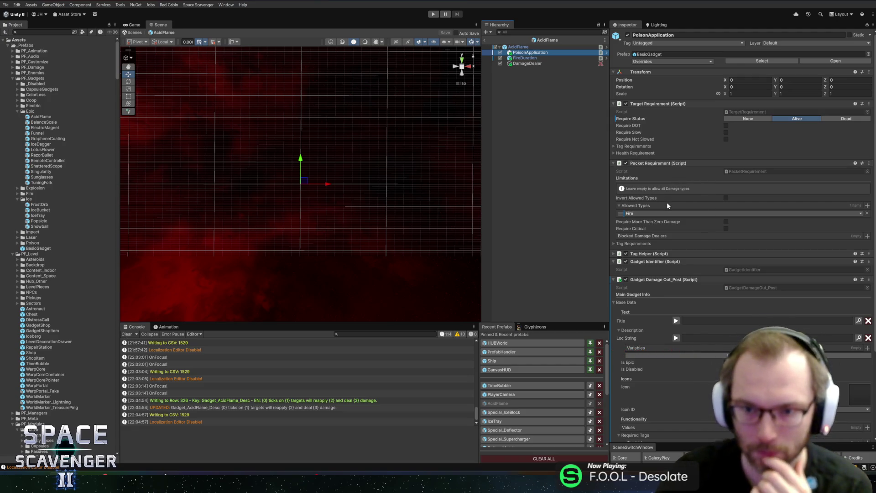
click(657, 244)
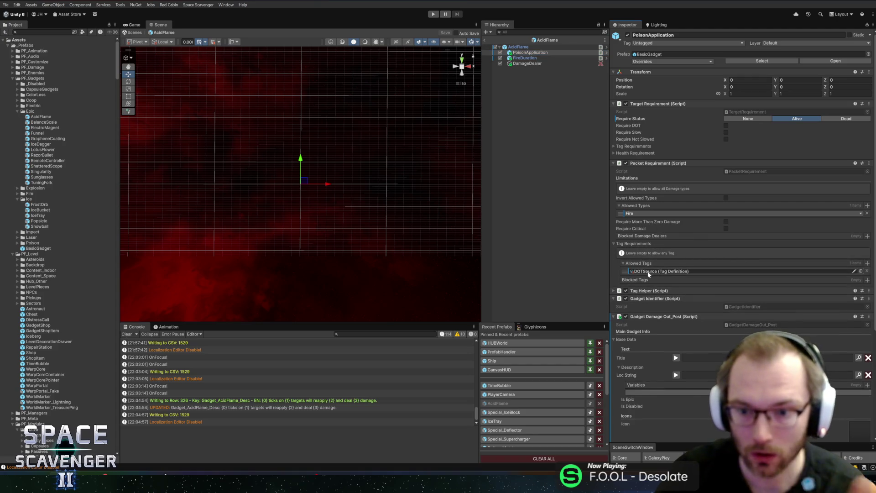
click(769, 213)
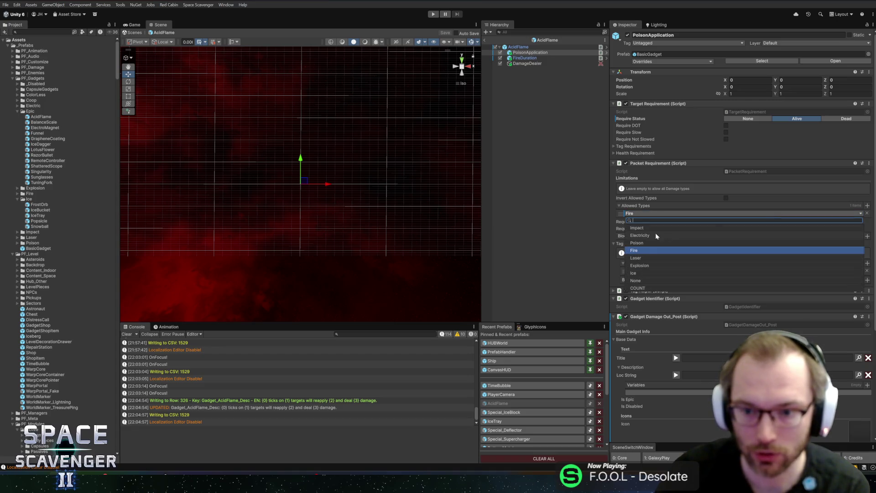
click(643, 243)
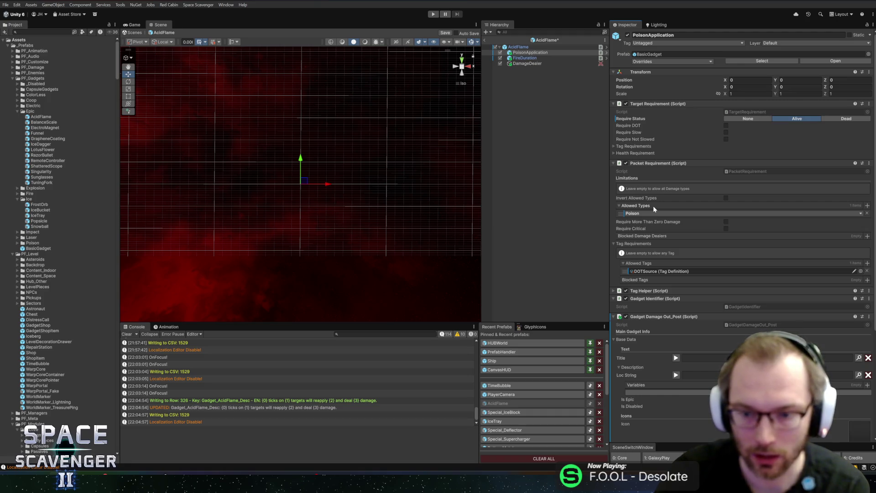
- Set the ship status Effect Type to Poison
scroll(685, 208, down, 5)
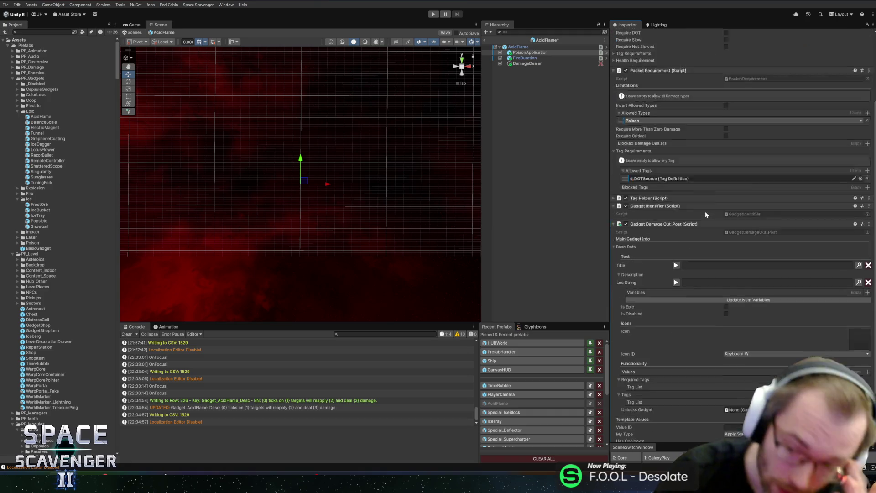
scroll(706, 214, down, 3)
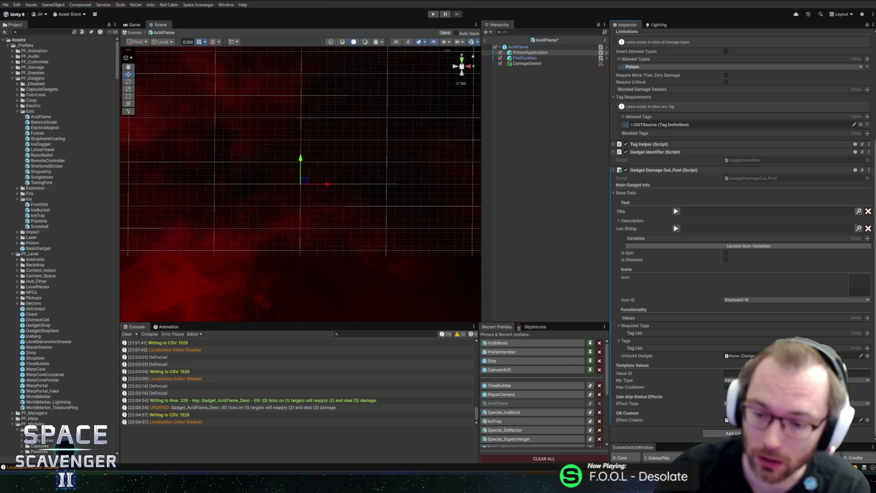
click(796, 403)
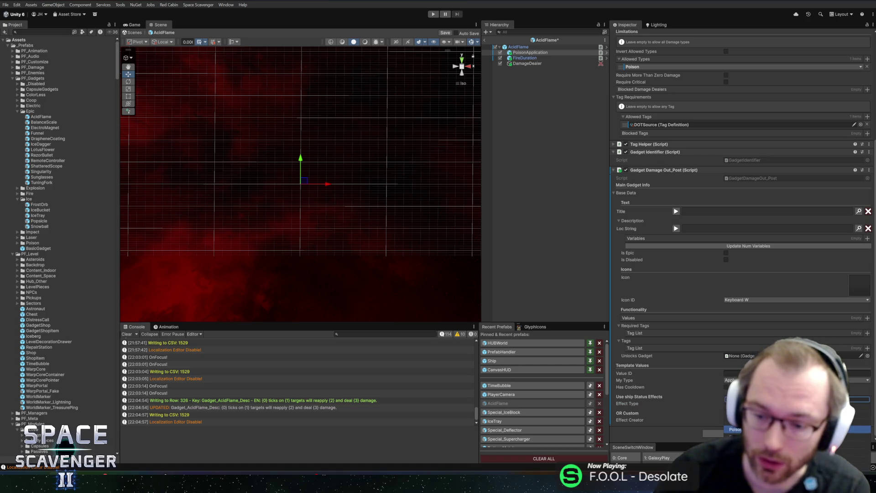
click(799, 436)
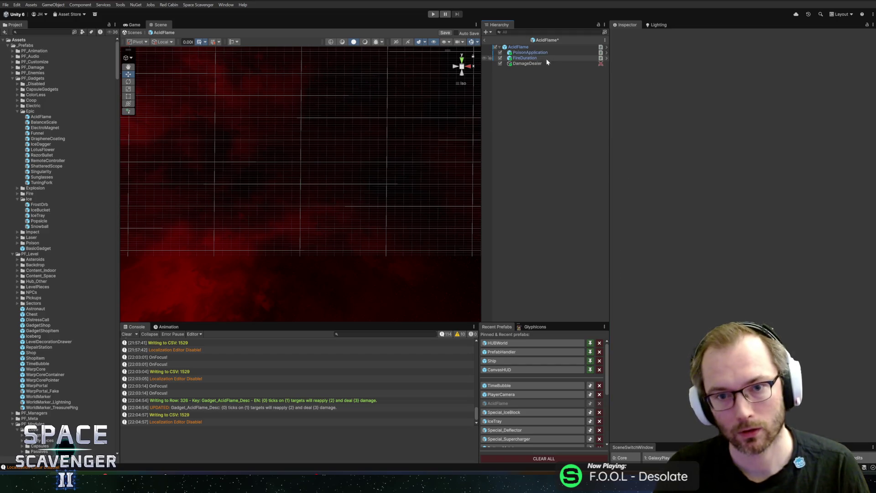
- Create an empty child of AcidFlame named GadgetDamage
click(528, 48)
right_click(528, 48)
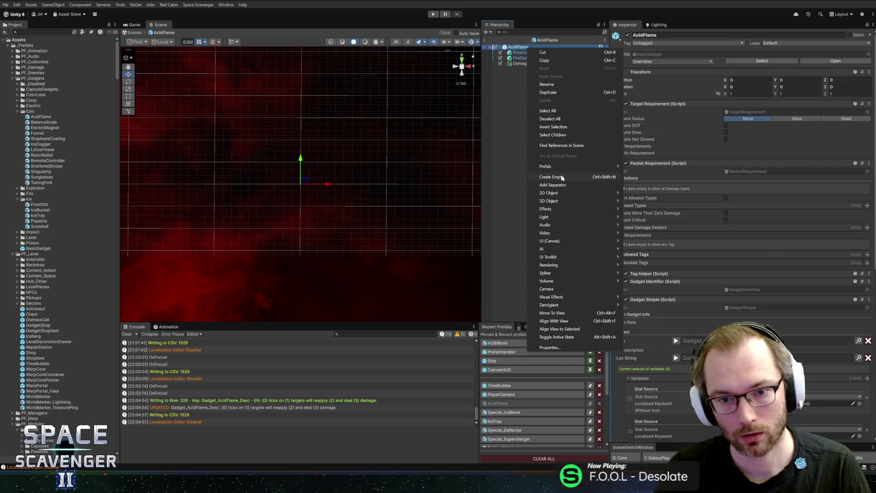
click(588, 176)
text(GadgetDamage)
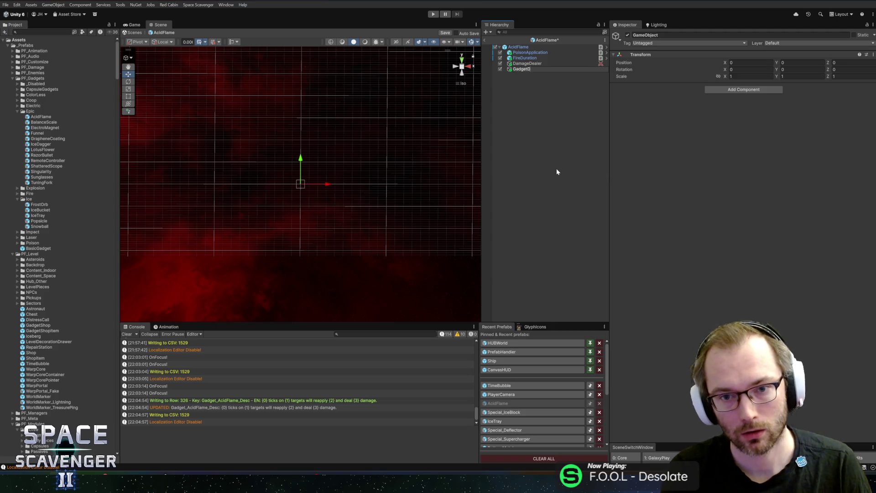
key(Return)
- Add the Gadget Damage Out_Post component to GadgetDamage
click(717, 90)
text(gadgetdamage)
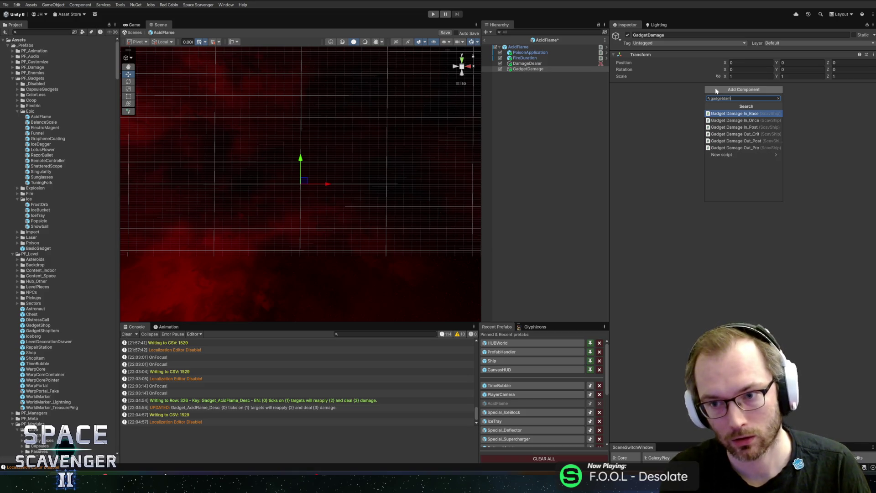
key(BackSpace)
key(BackSpace)
key(BackSpace)
key(BackSpace)
key(BackSpace)
key(BackSpace)
text(damageout)
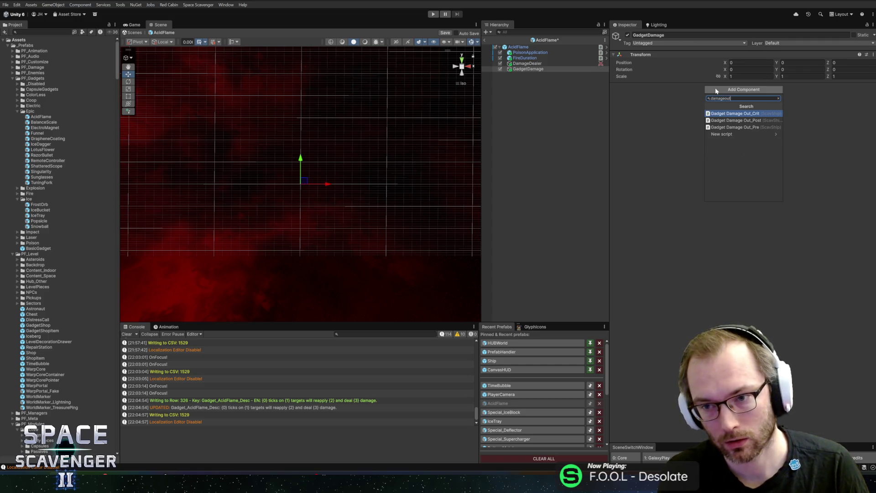
key(Down)
key(Return)
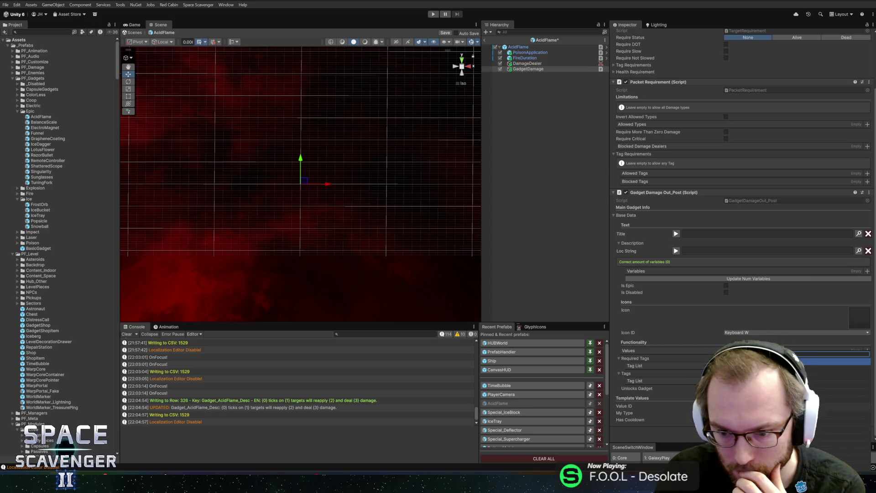
- Copy PoisonApplication's Packet Requirement component, retrying after a cancelled paste
scroll(743, 234, down, 2)
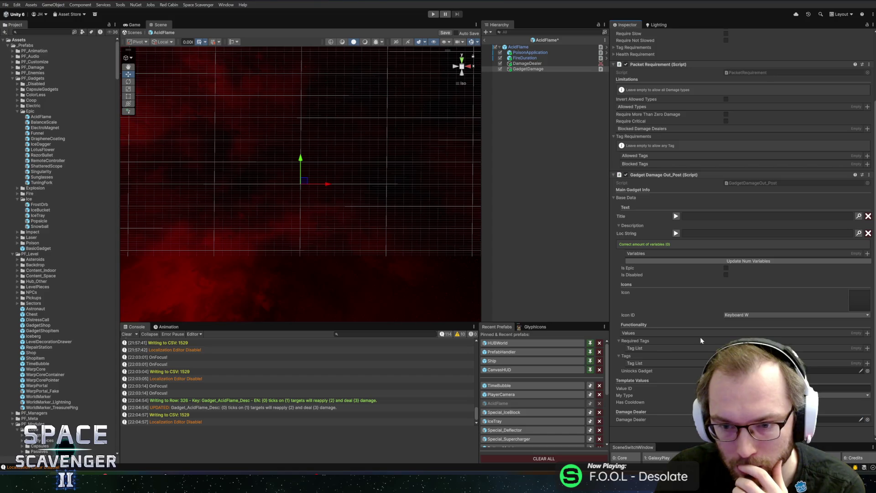
click(518, 53)
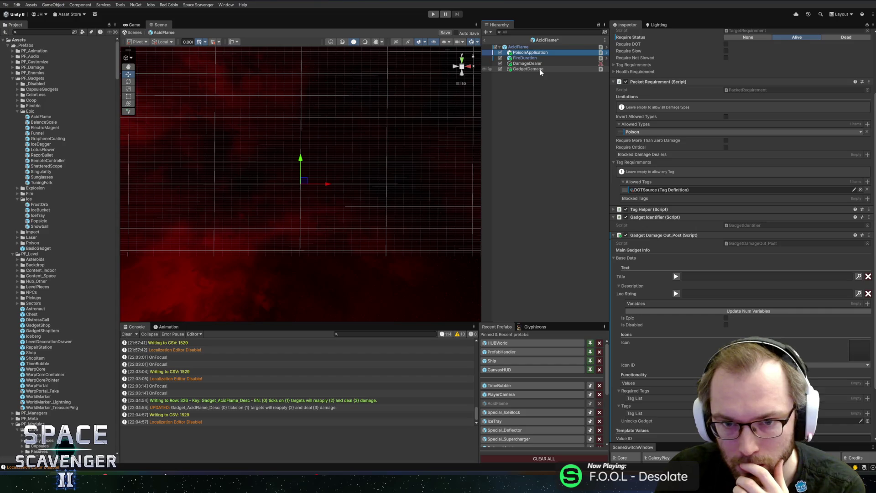
right_click(640, 82)
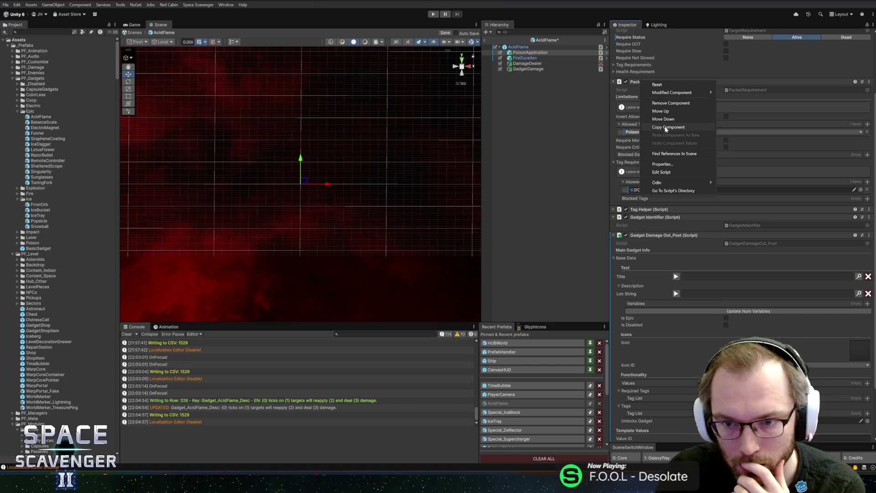
click(665, 128)
click(555, 69)
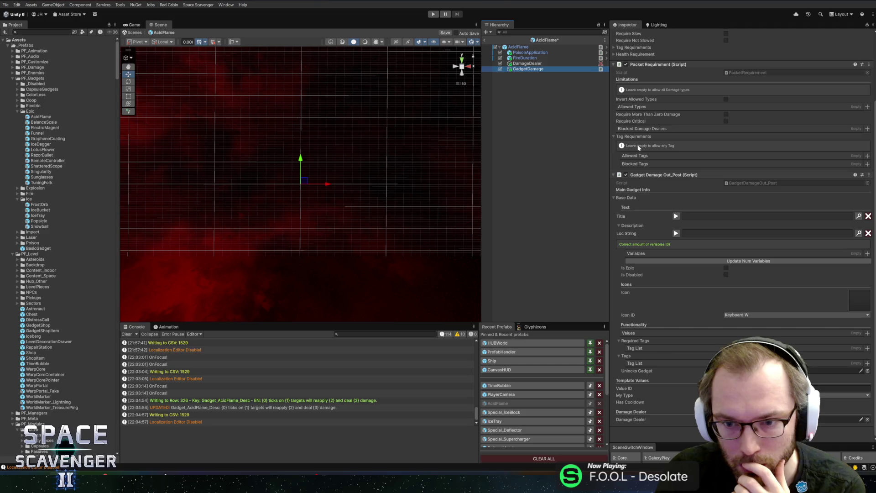
right_click(663, 175)
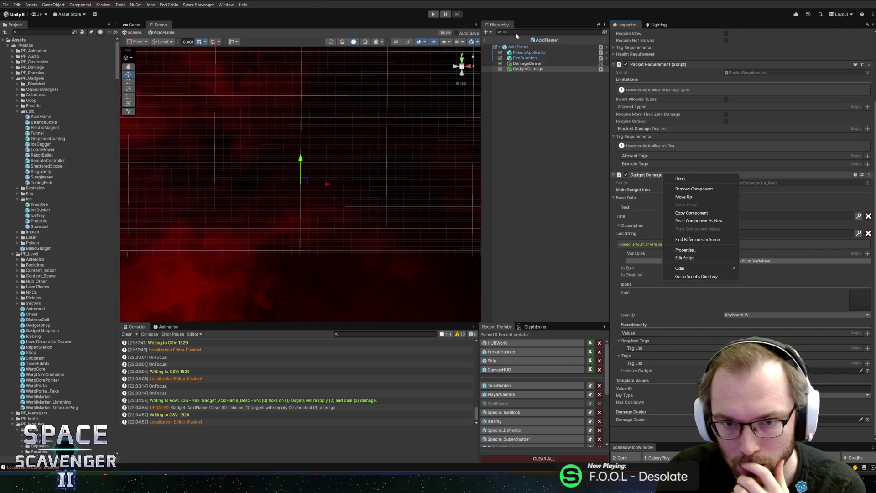
click(690, 221)
click(529, 53)
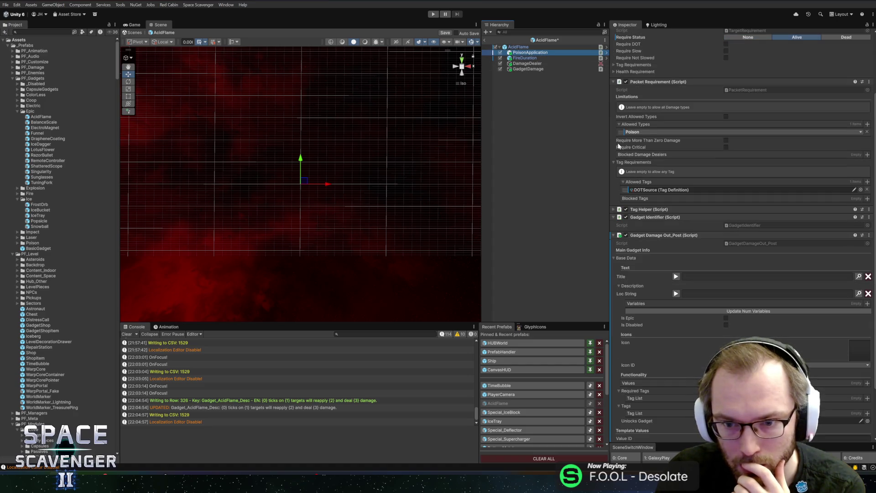
right_click(656, 82)
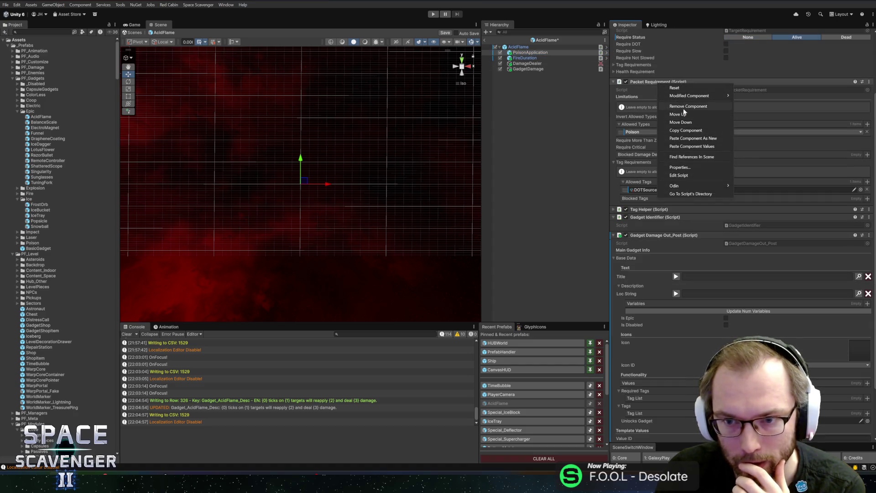
click(684, 124)
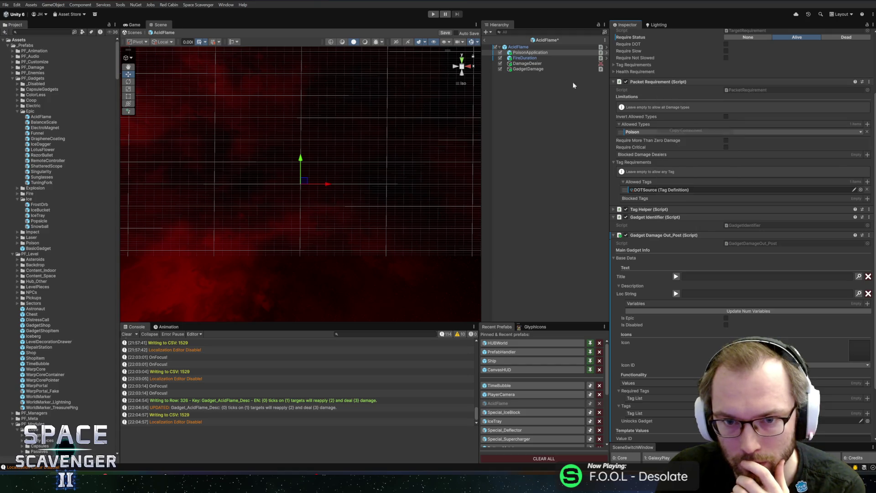
- Paste the Poison and DOTSource filter values onto GadgetDamage's Packet Requirement and save the prefab
click(529, 69)
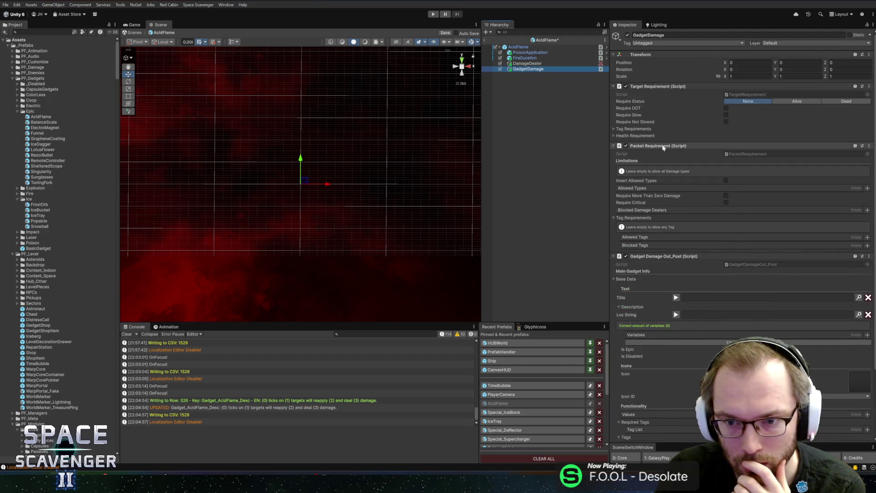
right_click(667, 147)
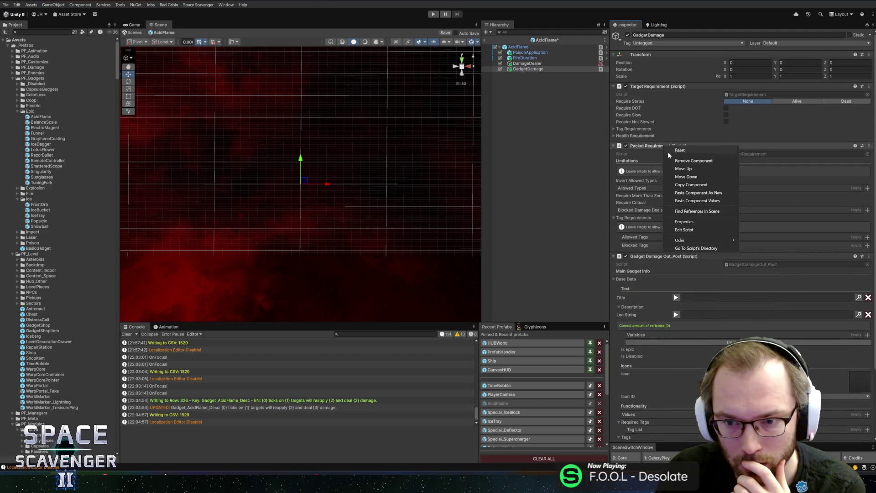
click(693, 199)
key(ctrl+s)
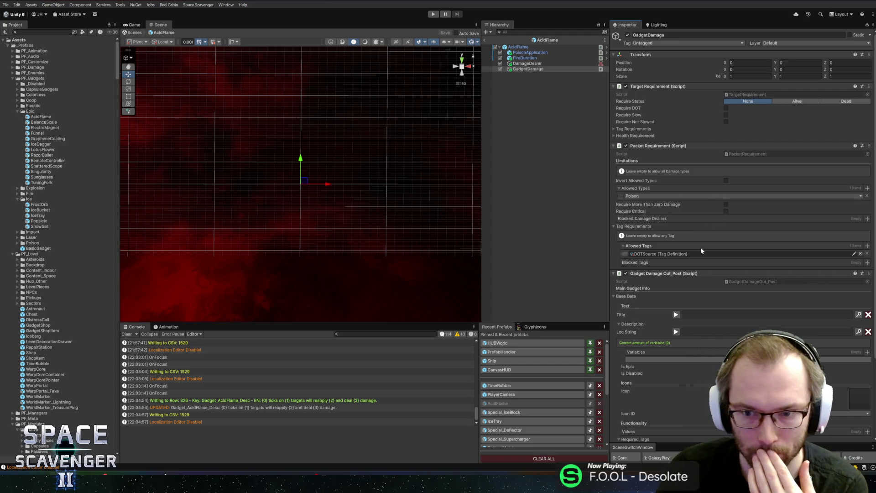
- Require Dead target status on PoisonApplication and start play mode
scroll(702, 247, down, 5)
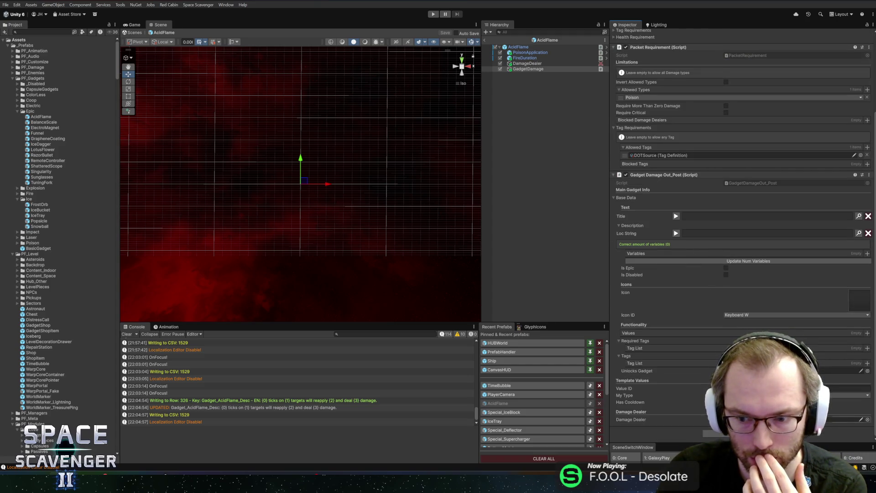
click(532, 53)
scroll(685, 281, down, 3)
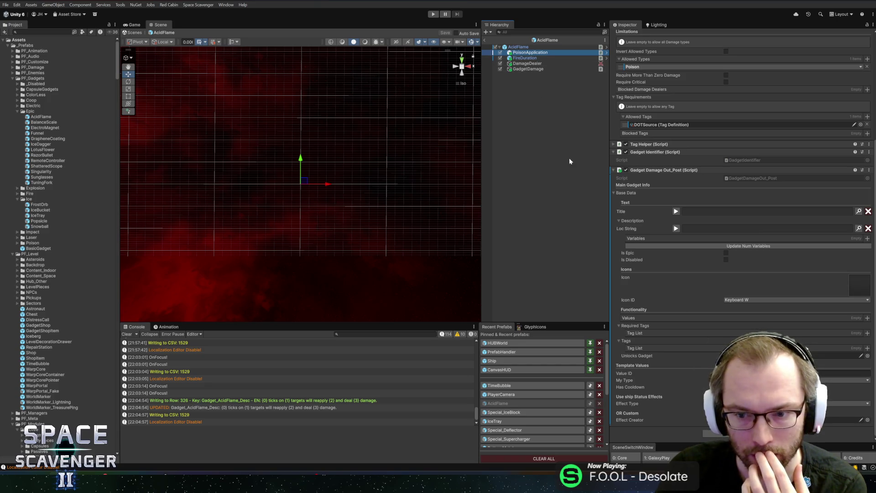
scroll(634, 246, up, 4)
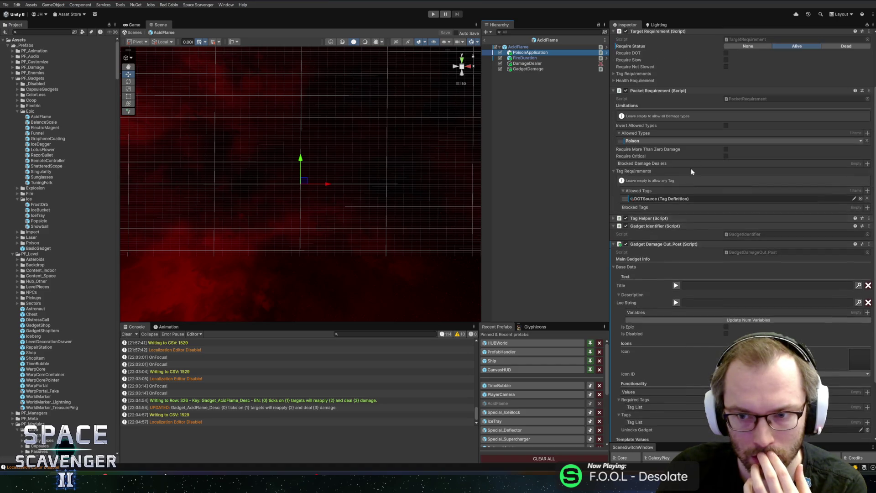
click(843, 47)
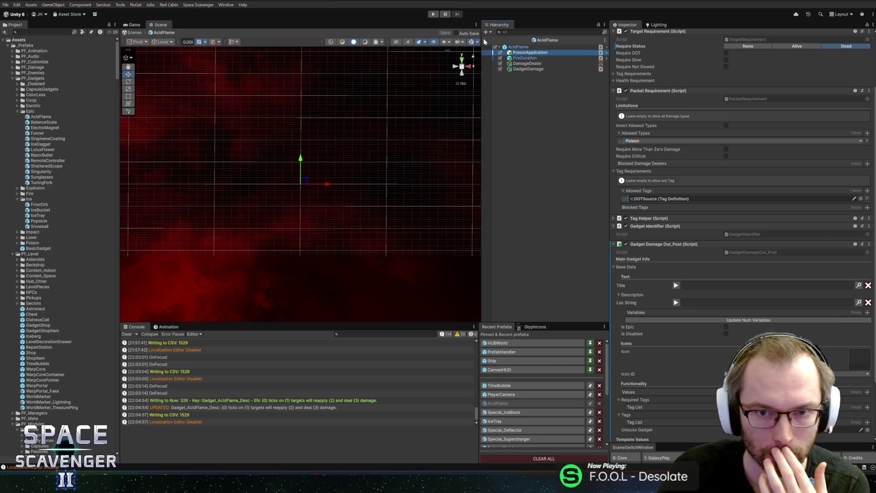
click(434, 14)
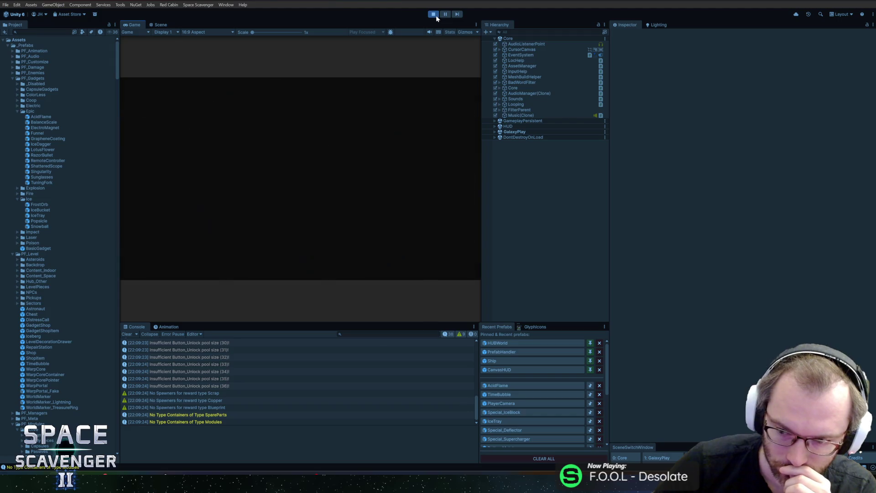
- Add the AcidFlame gadget via console, then spawn Fireballs and attach it to the ship's left side
text(g)
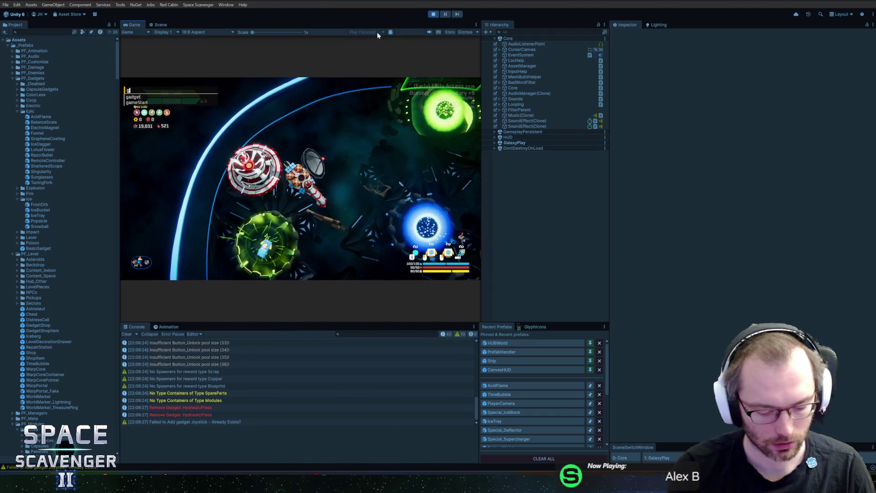
text(et add ac)
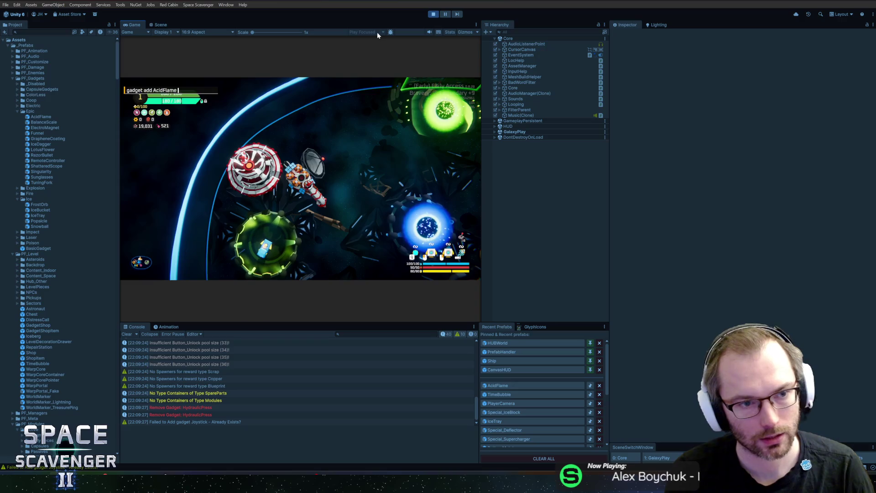
key(Return)
text(n )
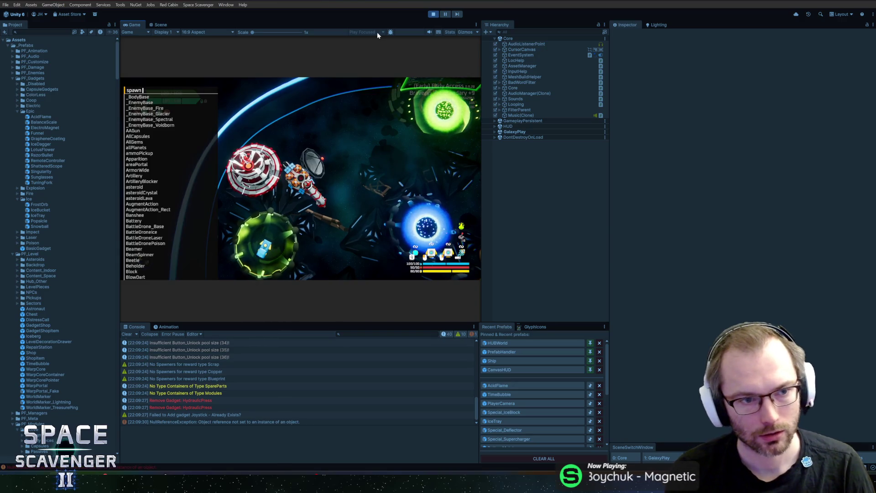
text(flo)
key(BackSpace)
key(BackSpace)
key(BackSpace)
text(blow)
key(BackSpace)
key(BackSpace)
key(BackSpace)
text(fire)
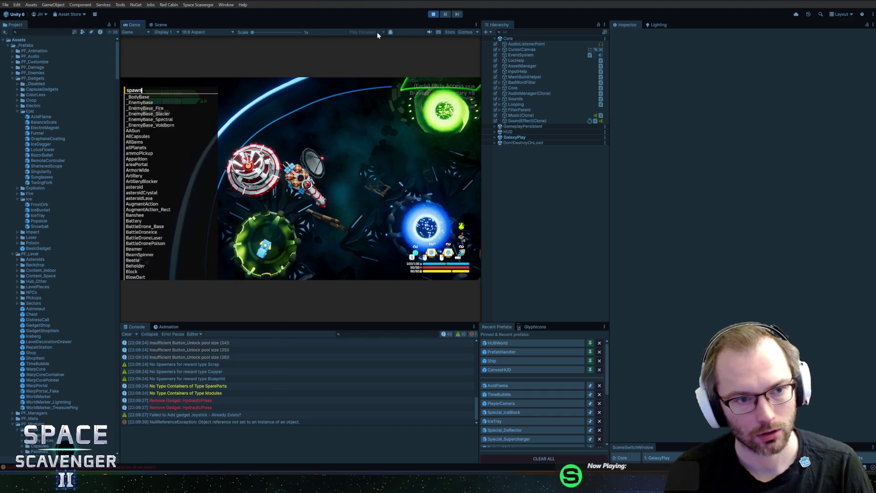
key(Tab)
key(Return)
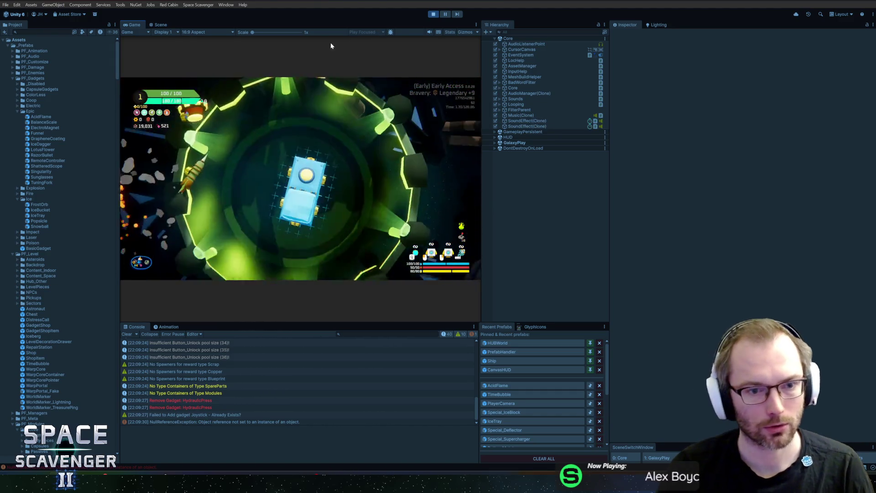
click(275, 163)
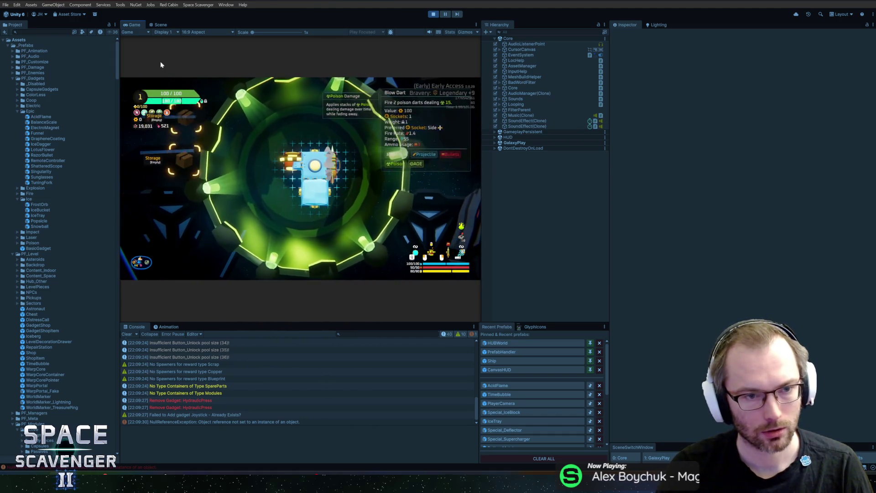
- Maximize the Game view and spawn a Grub enemy with the 'spawn gr' console command
key(shift+space)
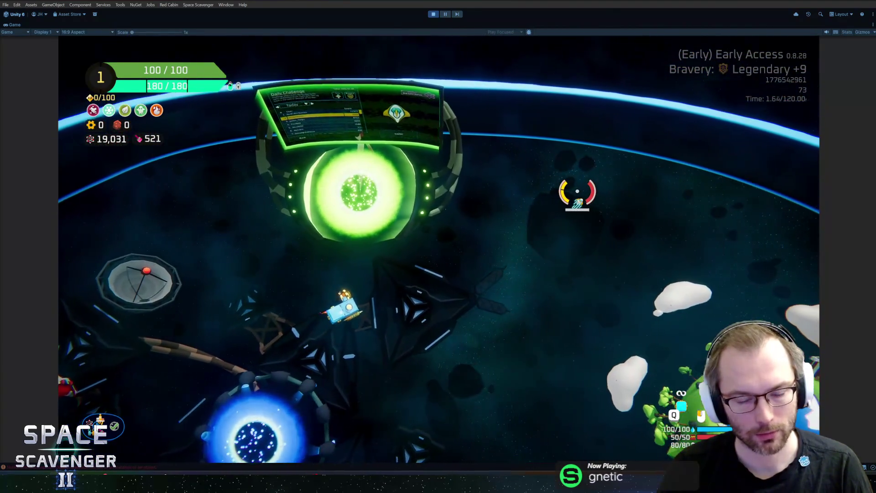
key(grave)
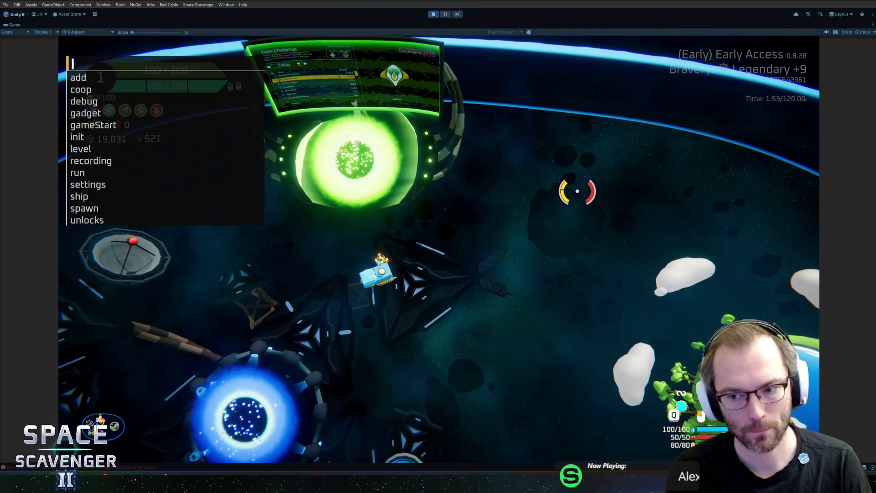
text(gadget)
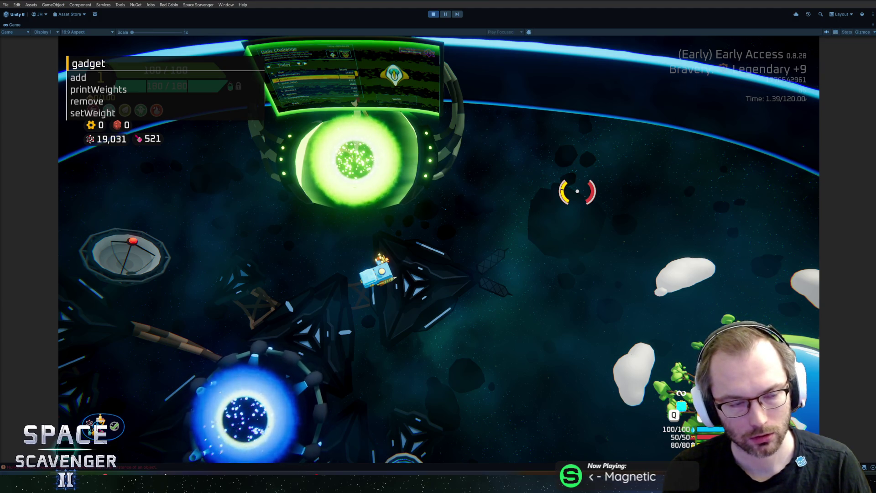
key(BackSpace)
key(BackSpace)
key(BackSpace)
text(spawn gr)
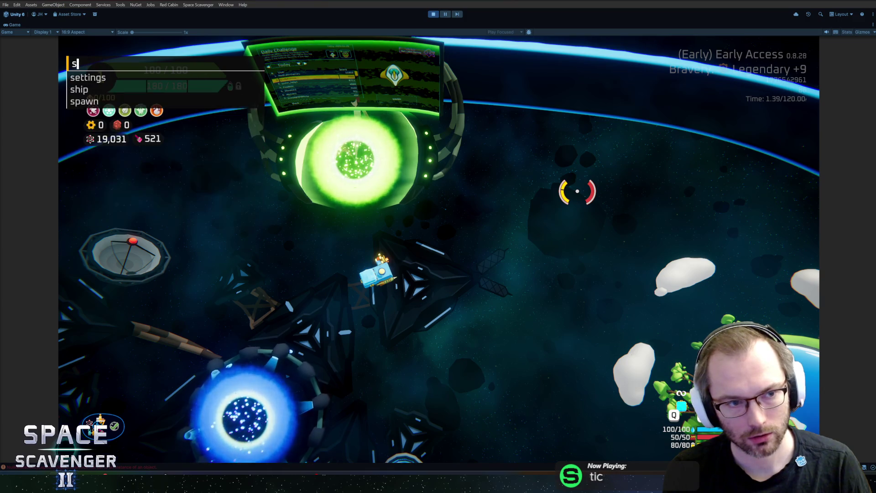
key(Return)
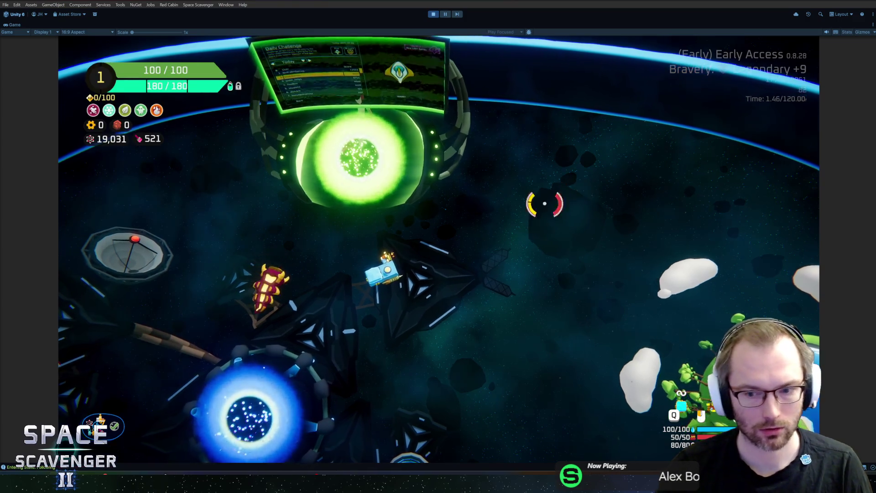
- Fly the ship between the blue and green portals to fight the Grub
key(a)
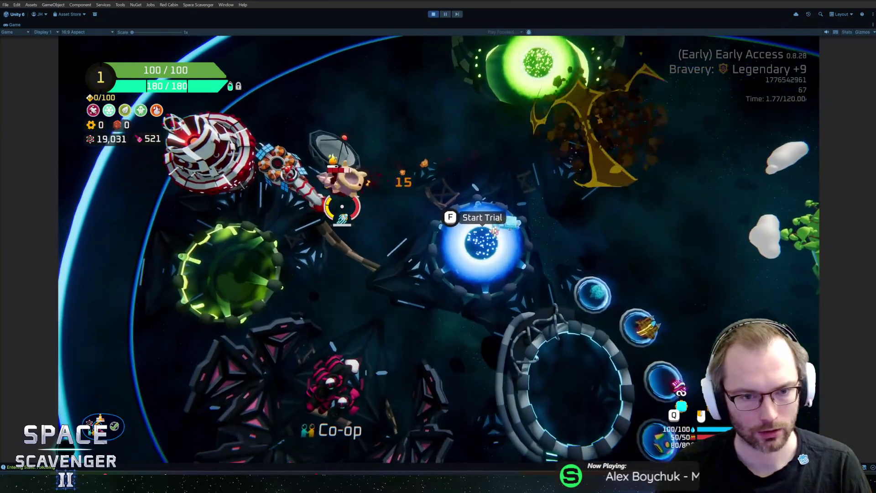
key(d)
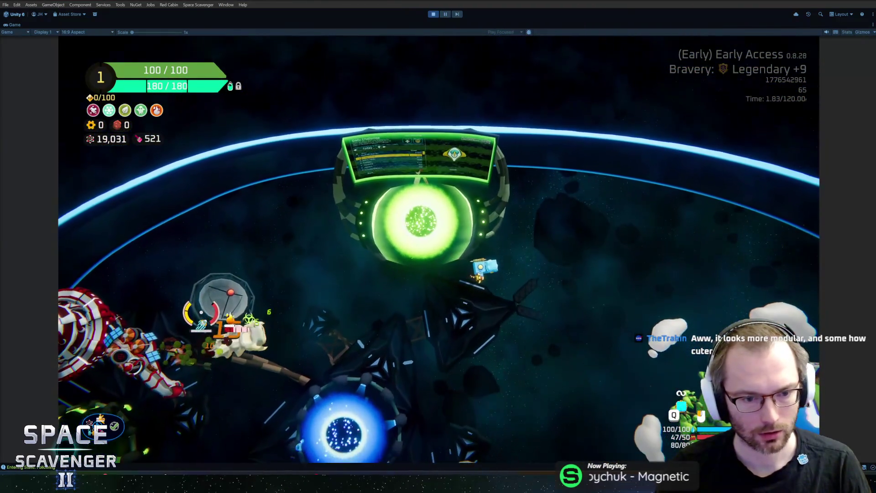
key(s)
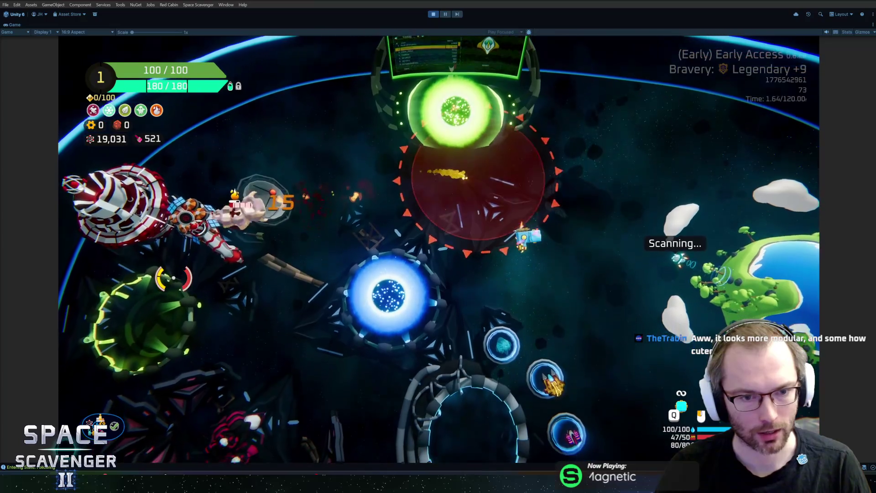
key(w)
key(a)
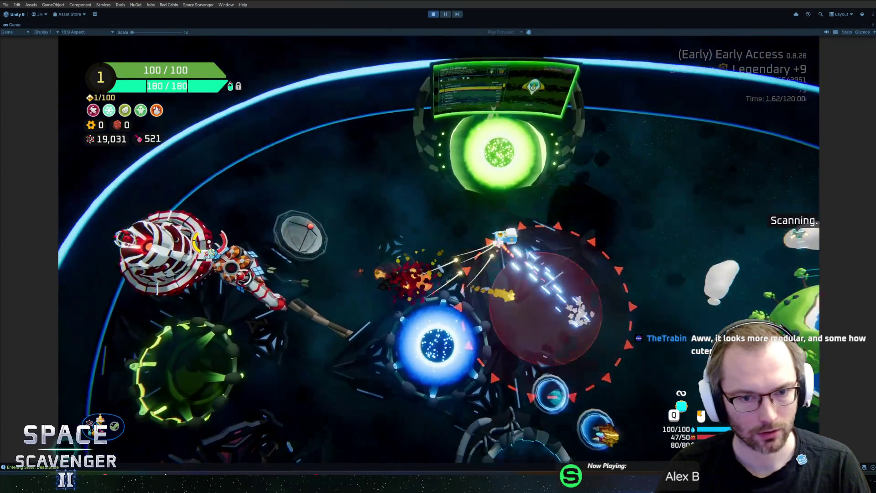
key(a)
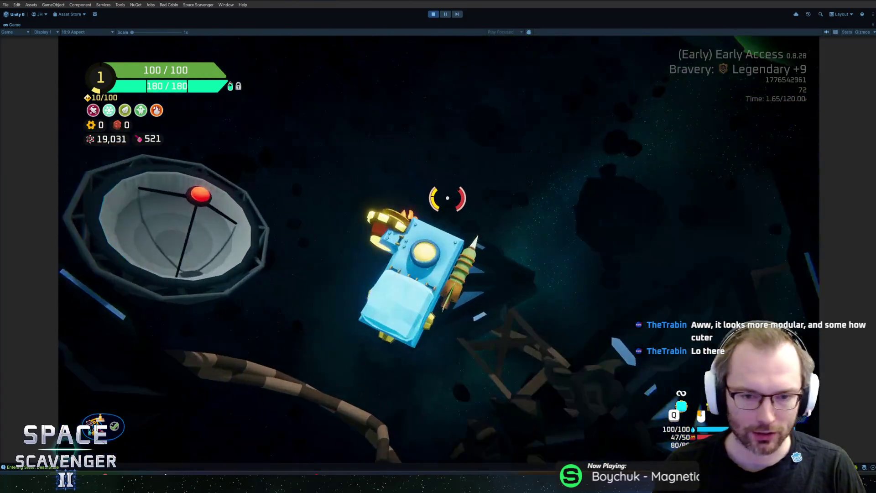
- Inspect the Acid Flame stats in the ship stats panel
key(grave)
text(spa)
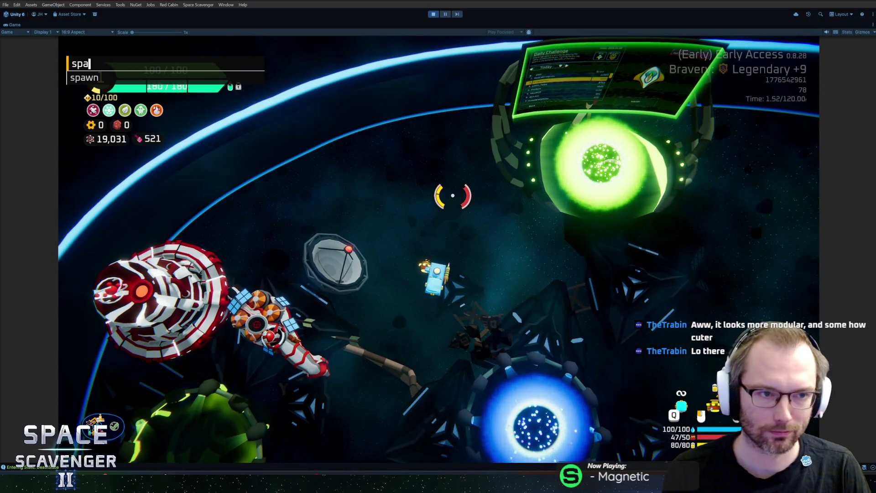
text(wn)
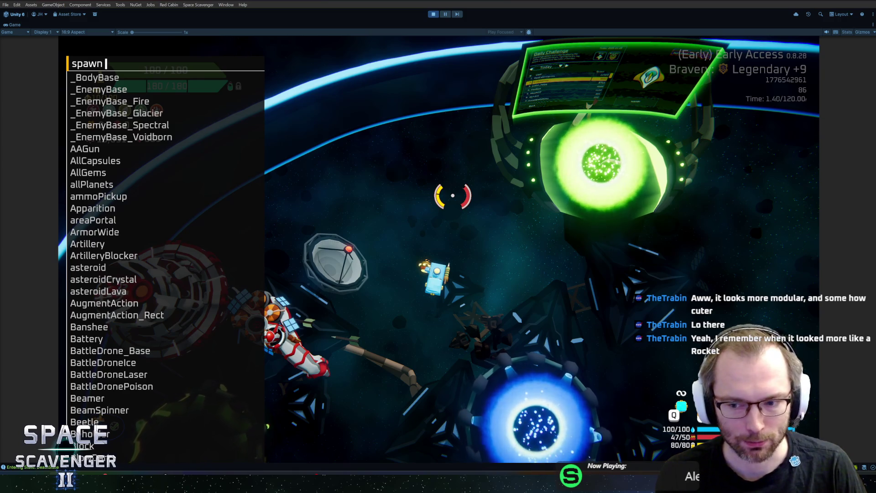
key(Escape)
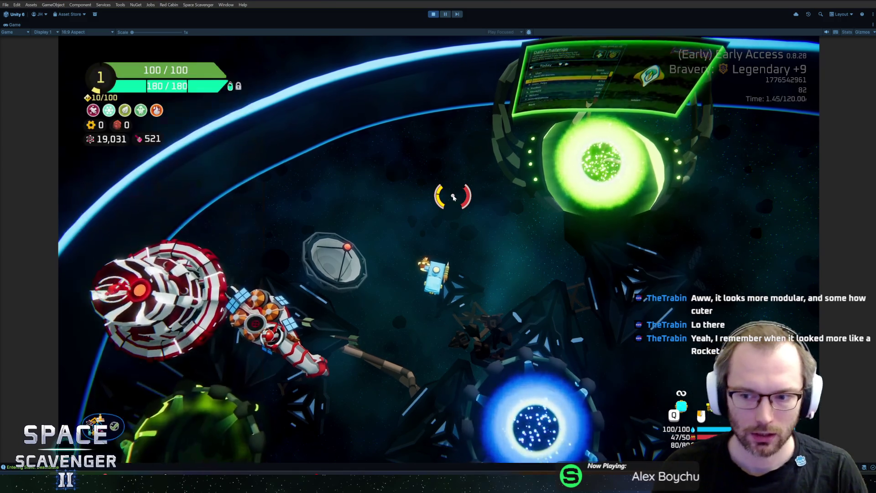
key(Tab)
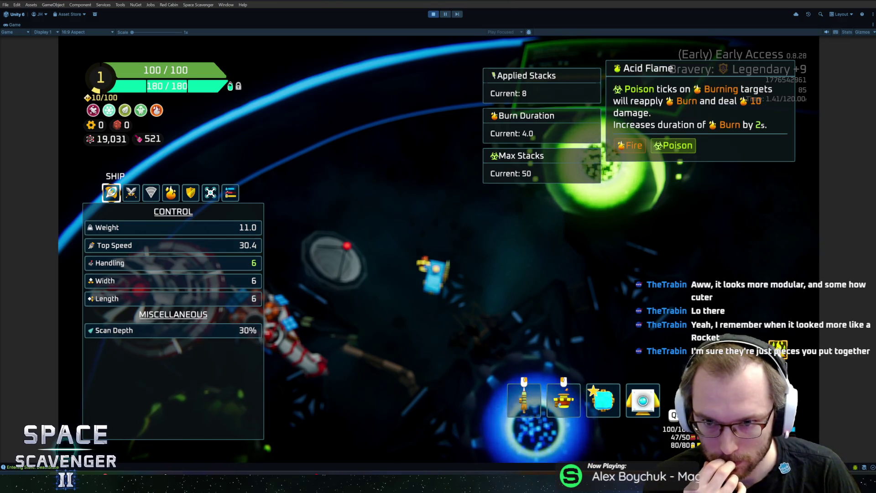
key(Escape)
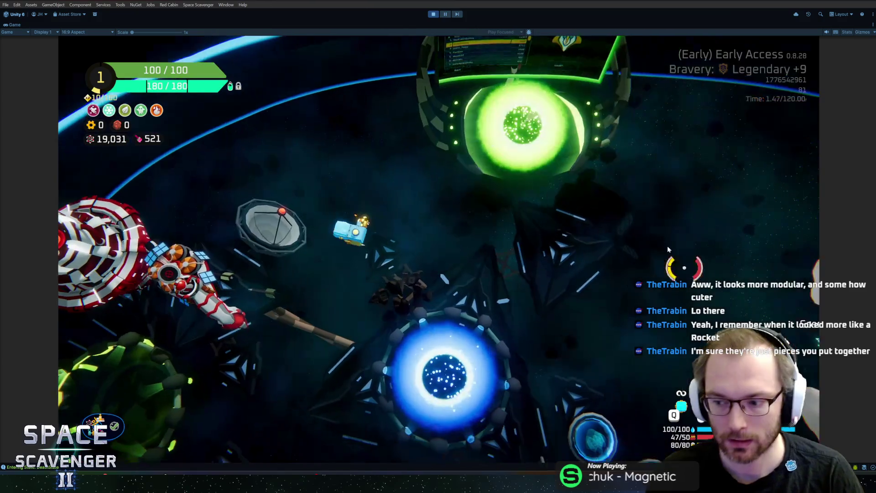
- Spawn three BodyStandard pieces with 'spawn BodyStandard 3' and pick one up from storage
key(grave)
text(spawn )
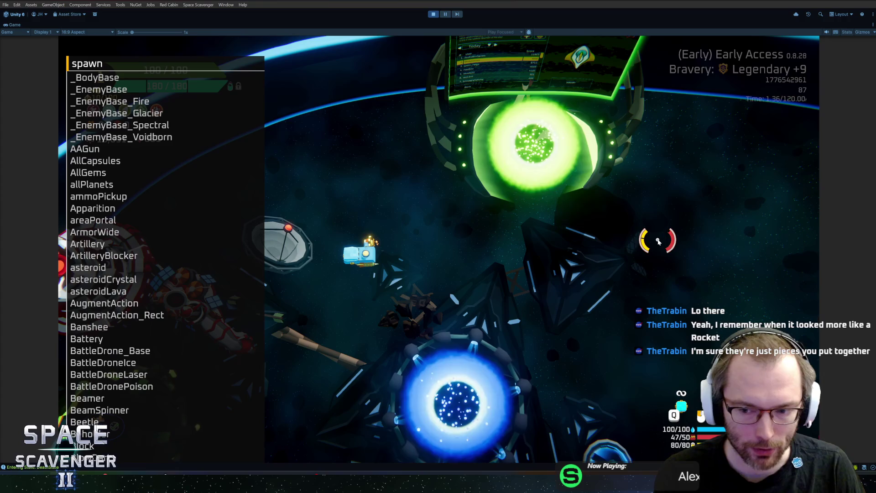
text(body)
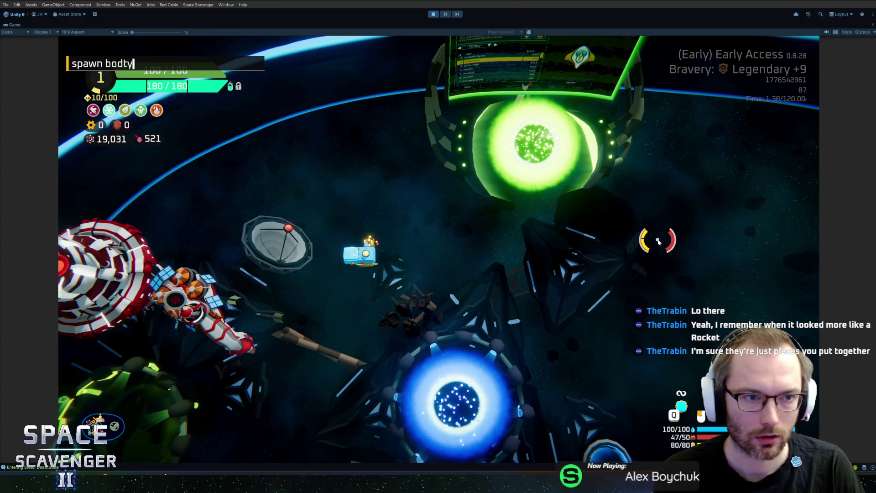
text(s)
key(Tab)
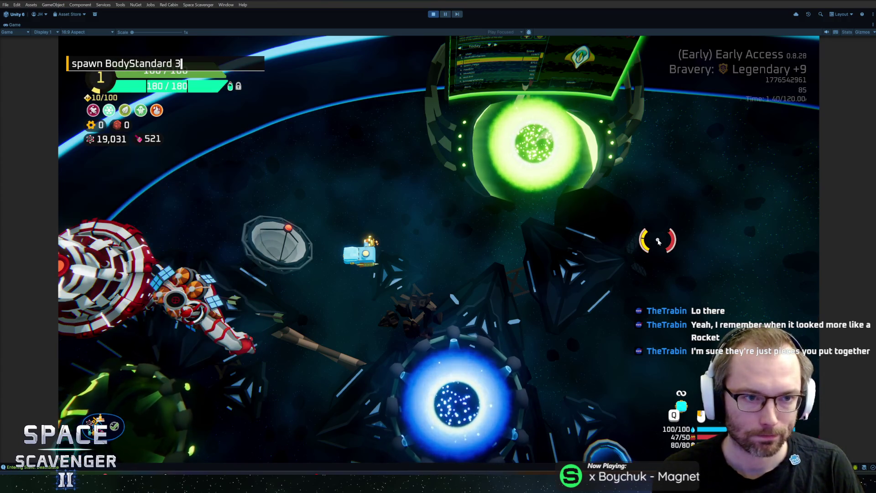
key(Return)
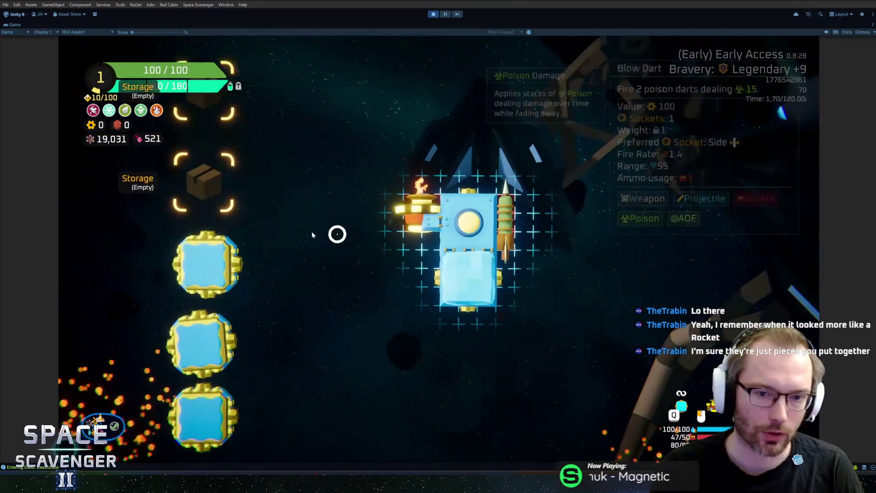
click(208, 265)
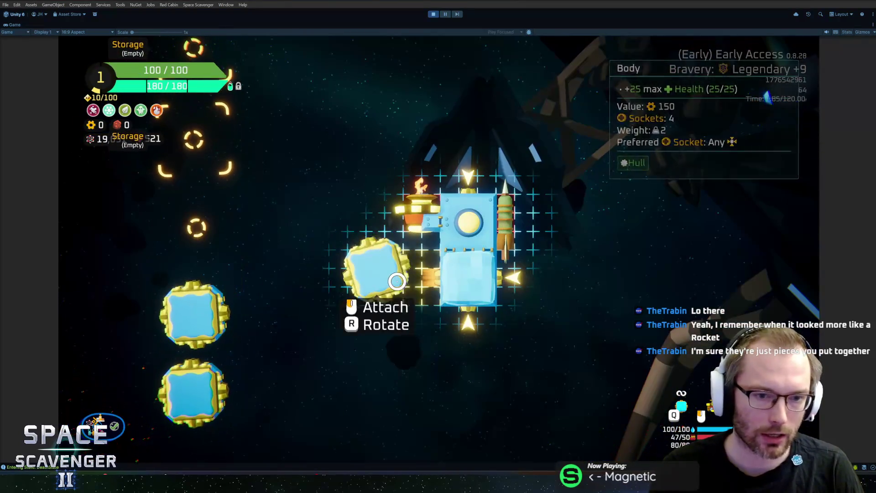
- Attach the three BodyStandard pieces at the ship's left, lower left and lower right
click(411, 283)
click(196, 303)
click(392, 324)
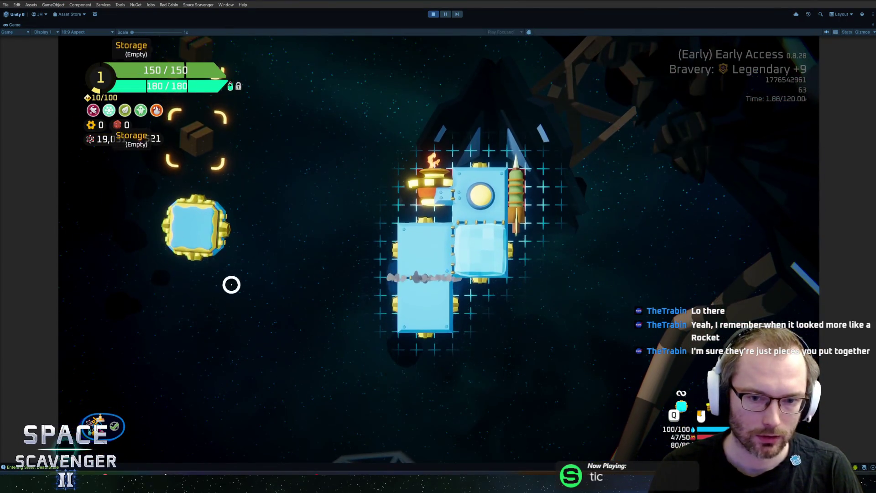
click(194, 226)
click(459, 309)
click(471, 294)
click(483, 290)
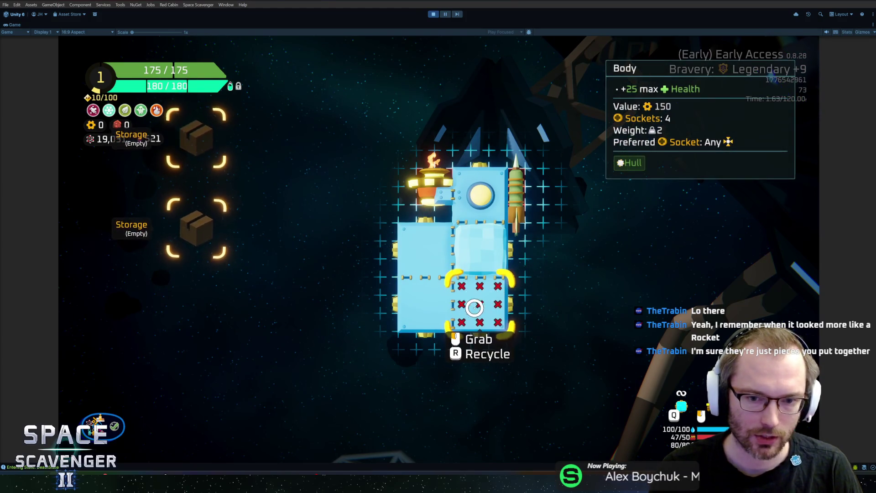
click(490, 296)
click(485, 299)
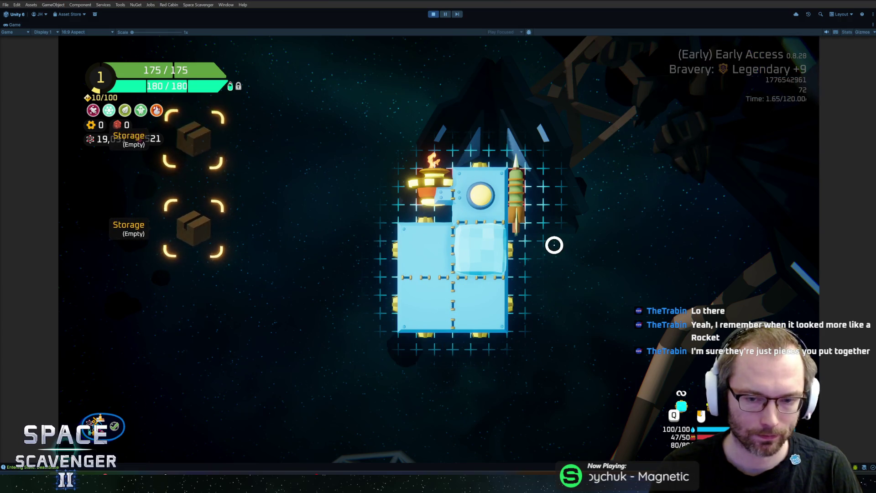
- Spawn a Body1x2B part from the console and attach it to the ship's left
key(grave)
text(spawn bodyst)
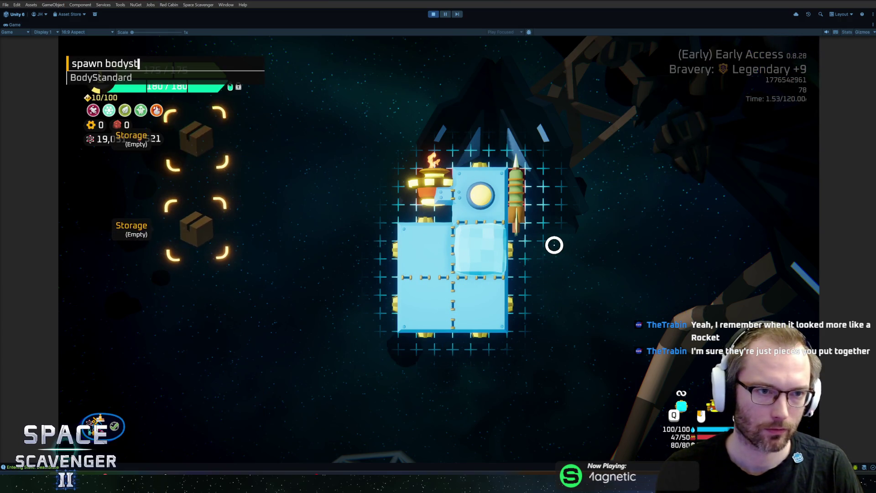
key(BackSpace)
key(BackSpace)
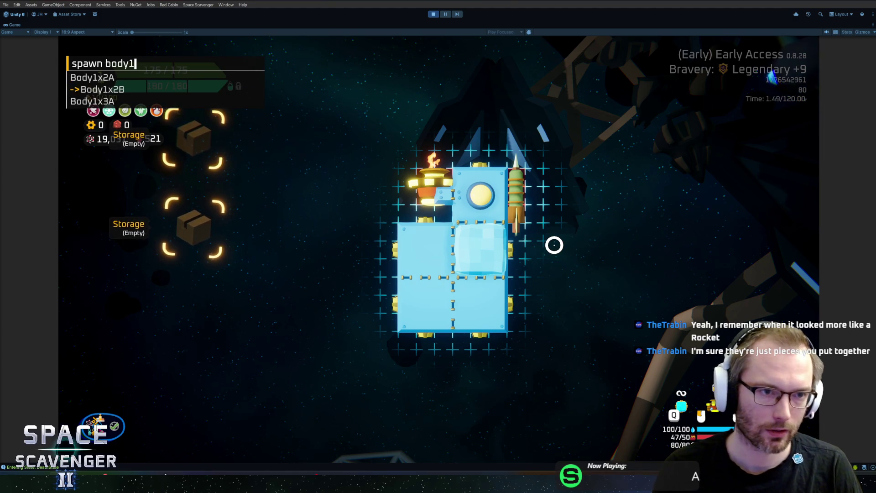
key(Return)
click(190, 352)
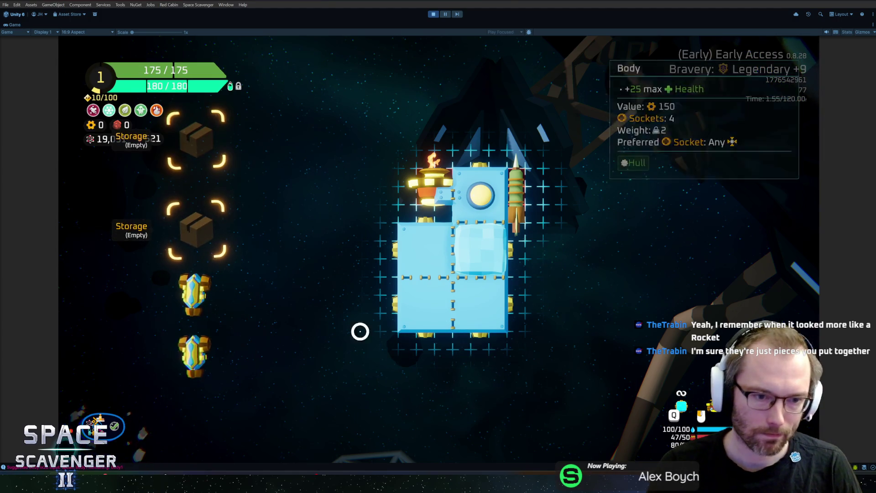
click(387, 258)
- Fit the remaining spawned parts onto the ship's left side and return to flight
click(204, 302)
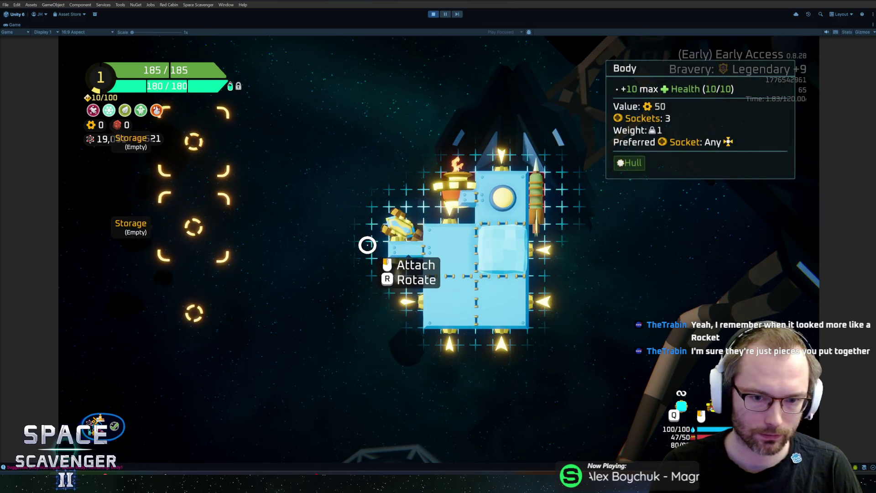
click(367, 245)
click(391, 229)
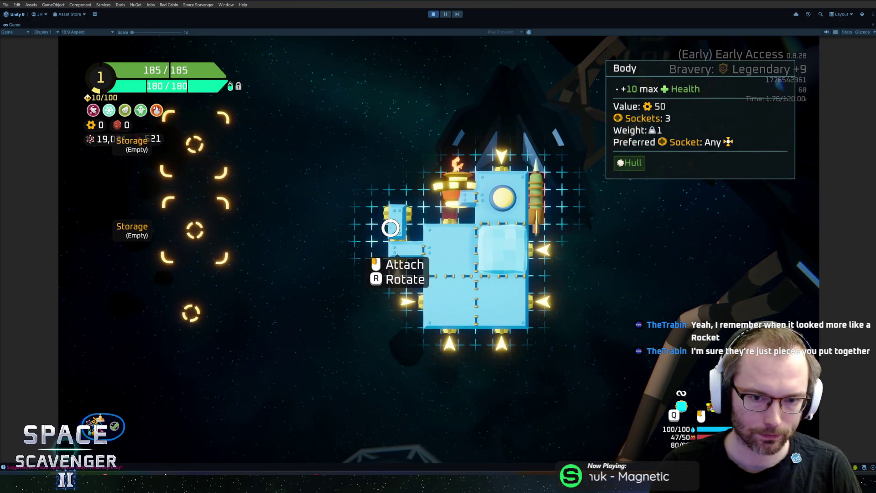
click(390, 227)
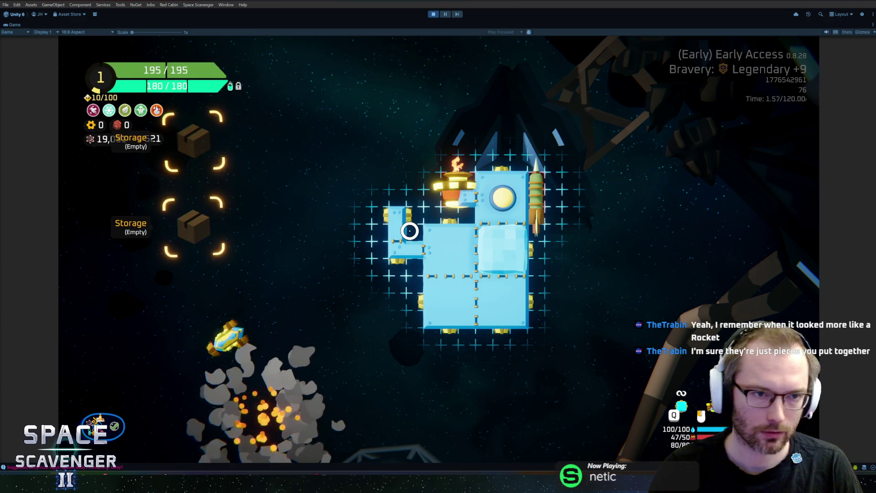
click(196, 290)
click(404, 201)
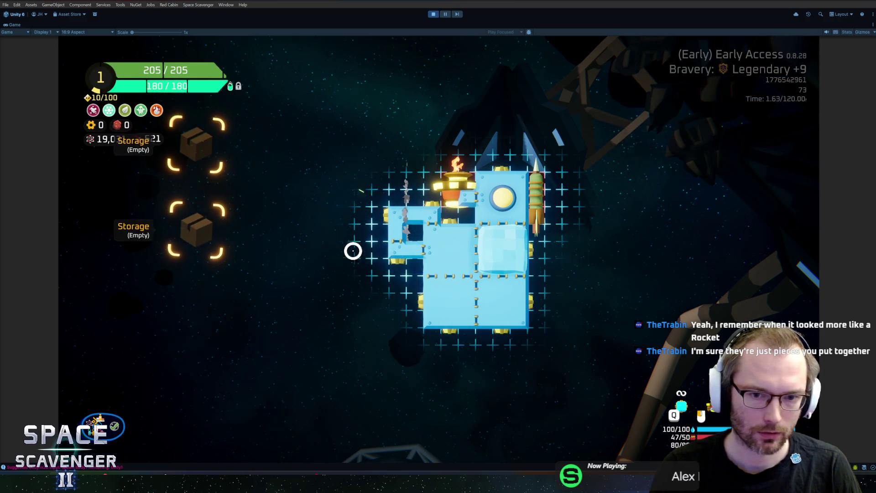
key(Tab)
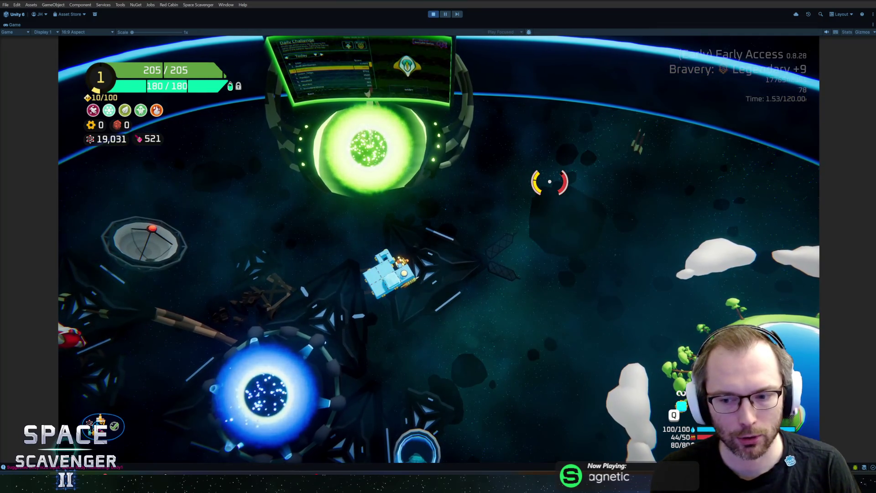
- Spawn a Grub enemy from the debug console
text(psa)
key(BackSpace)
key(BackSpace)
key(BackSpace)
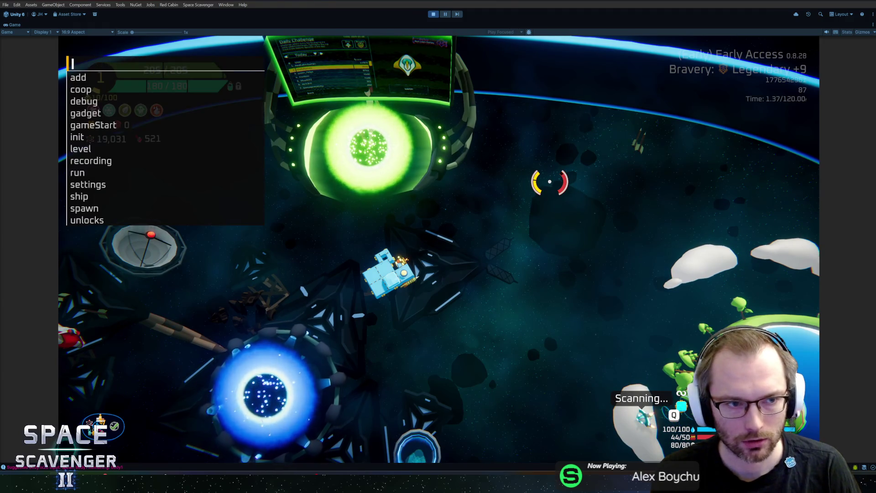
text(n bo)
key(BackSpace)
key(BackSpace)
text(st)
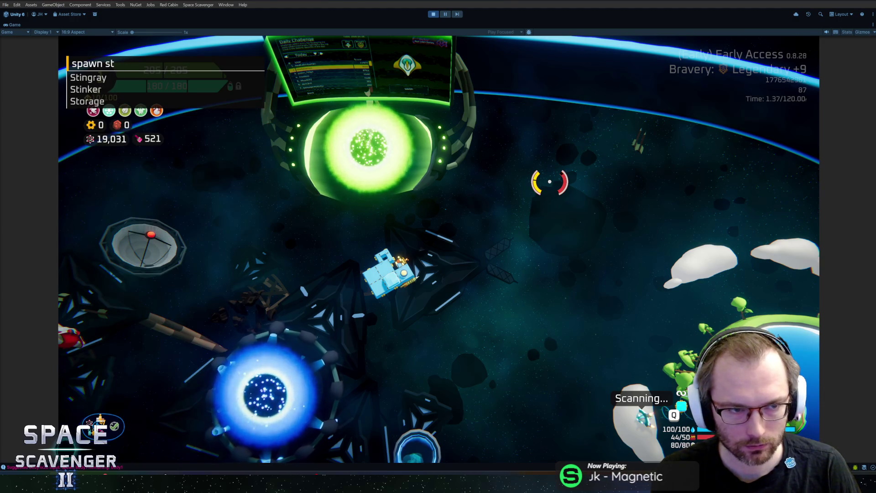
key(BackSpace)
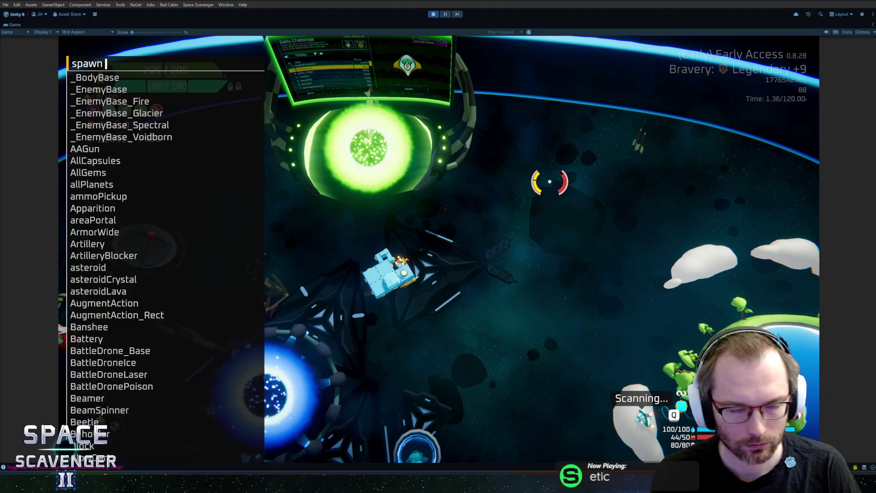
text(gru)
key(Return)
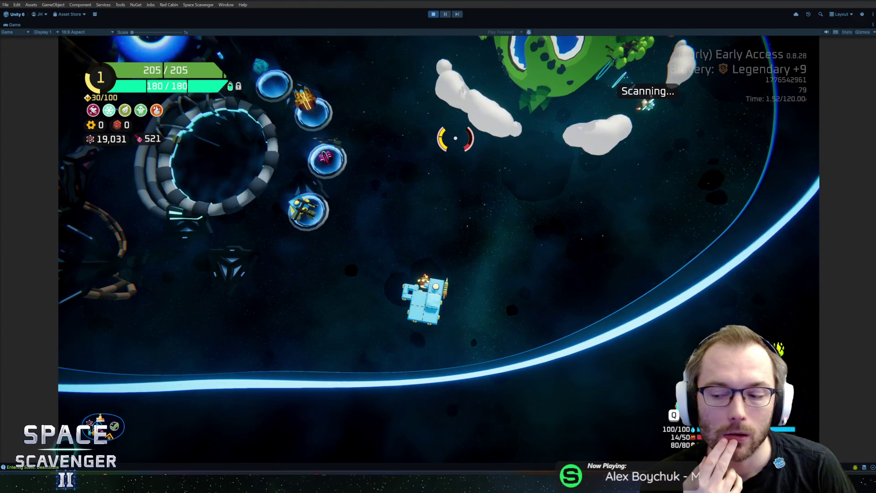
- Spawn a Goo Launcher with 'spawn goo' and save the ship with 'ship save'
key(grave)
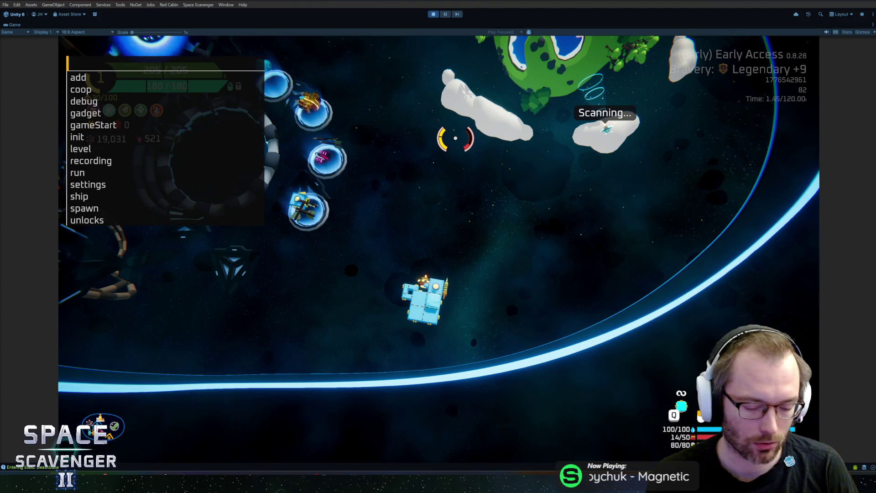
text(spawn goo)
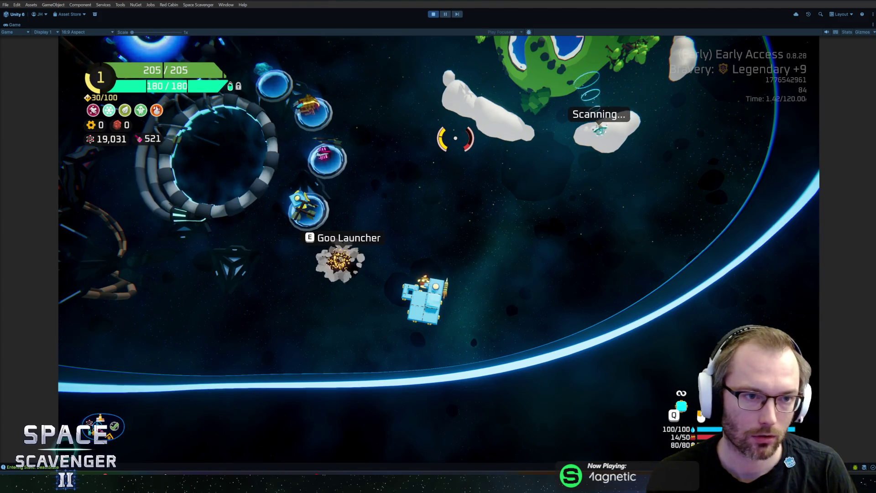
key(grave)
text(ship save)
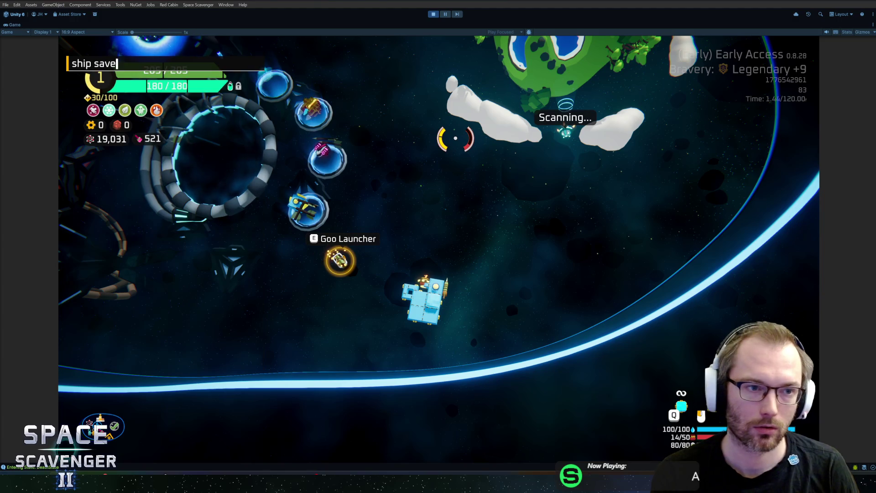
text(e)
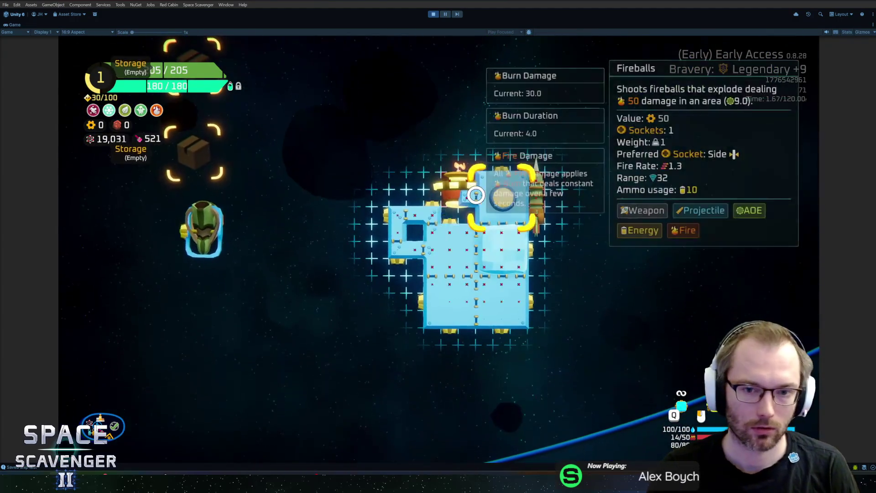
- Attach the Goo Launcher, then move it into the ship's upper storage slot
click(394, 215)
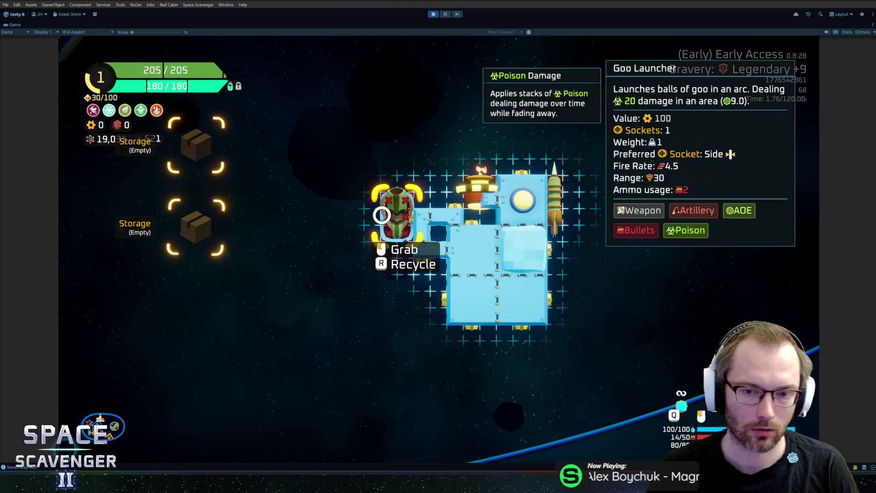
click(383, 215)
click(219, 176)
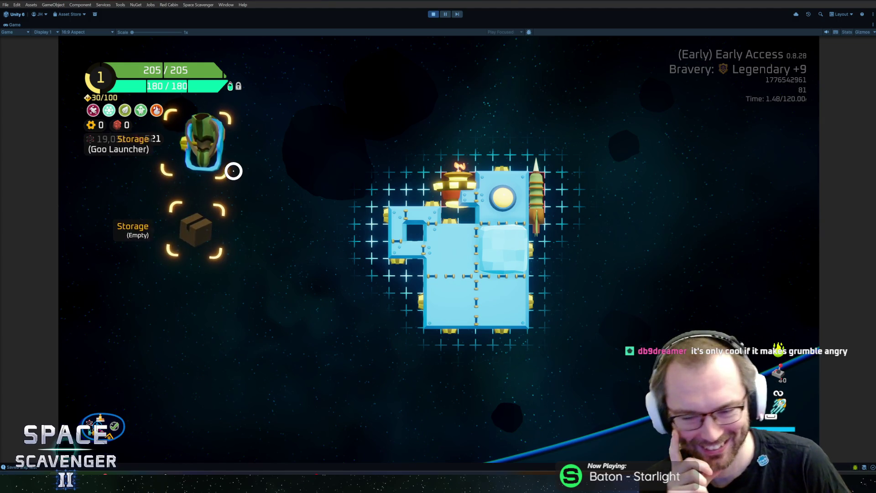
- Review the Acid Flame stats in the ship stats overview and leave build mode
click(234, 170)
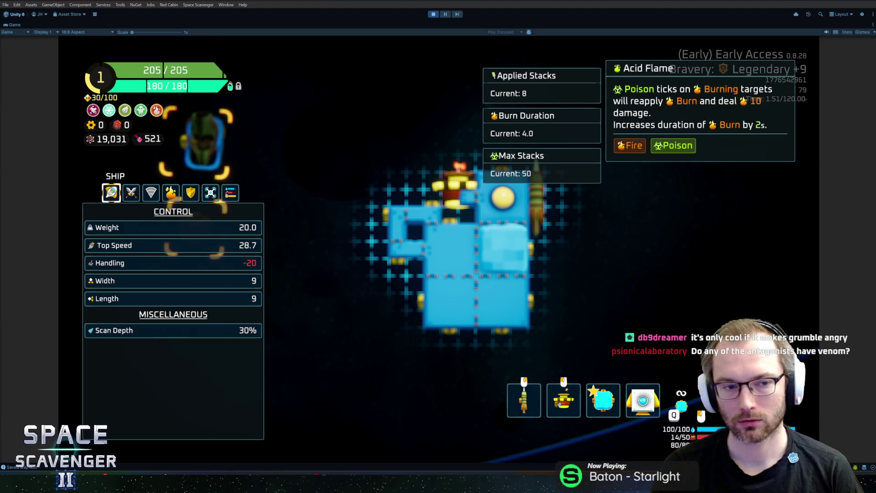
key(Escape)
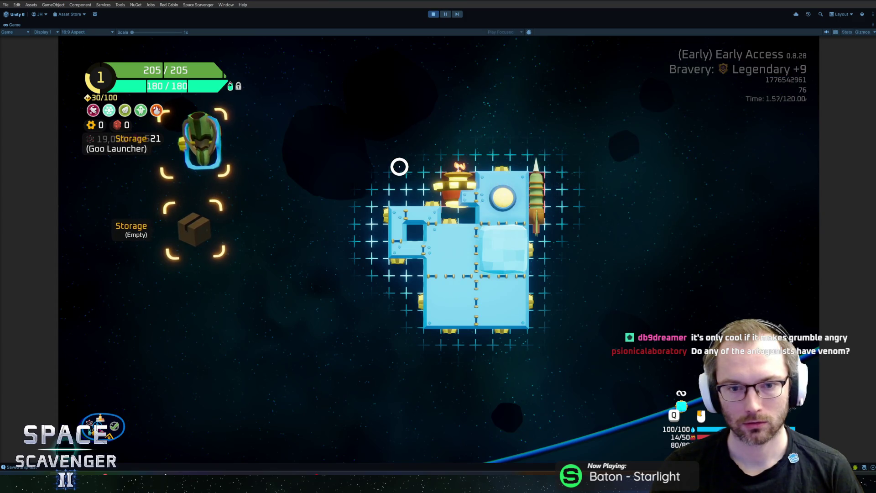
key(Escape)
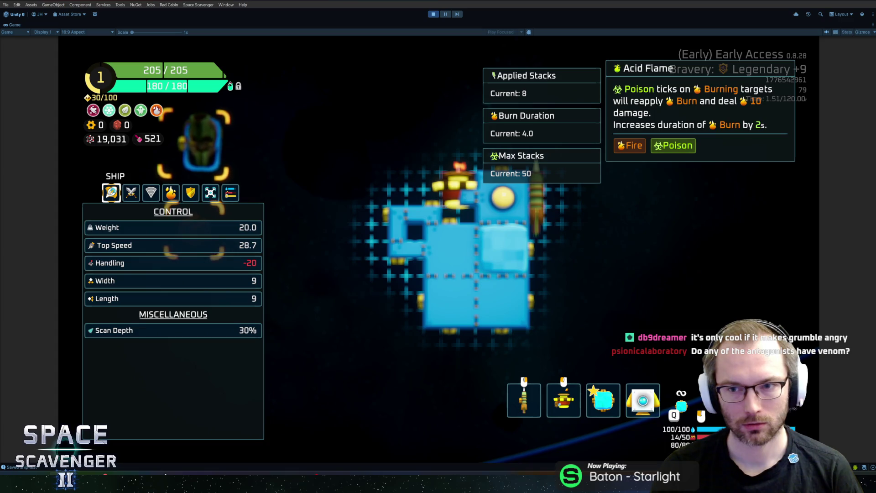
key(Escape)
key(Tab)
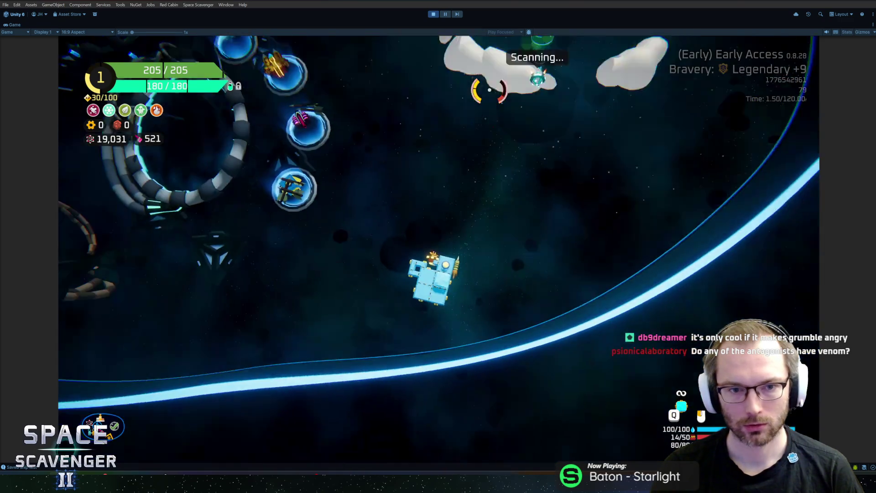
- Spawn a Grub with the 'spawn Grub' console command
key(grave)
text(spawn Grub)
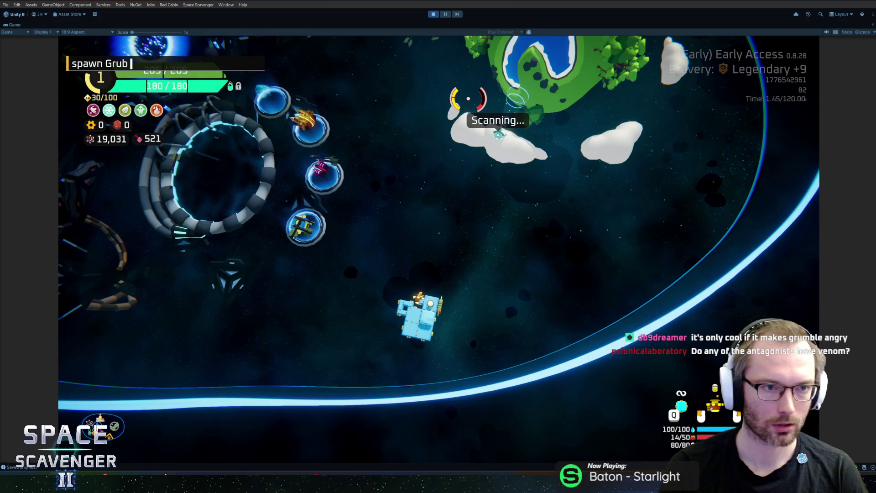
key(Return)
- Fly and dash across the hub to the blue trial portal and open the trial setup
key(d)
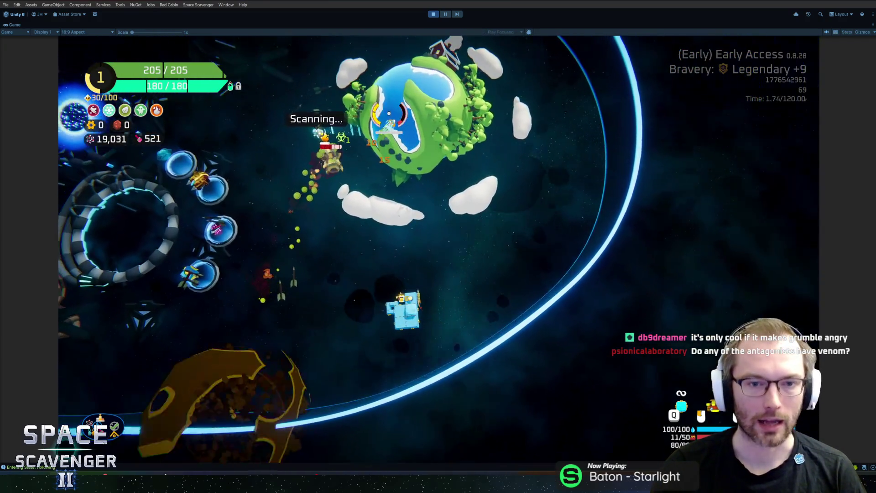
key(w+a)
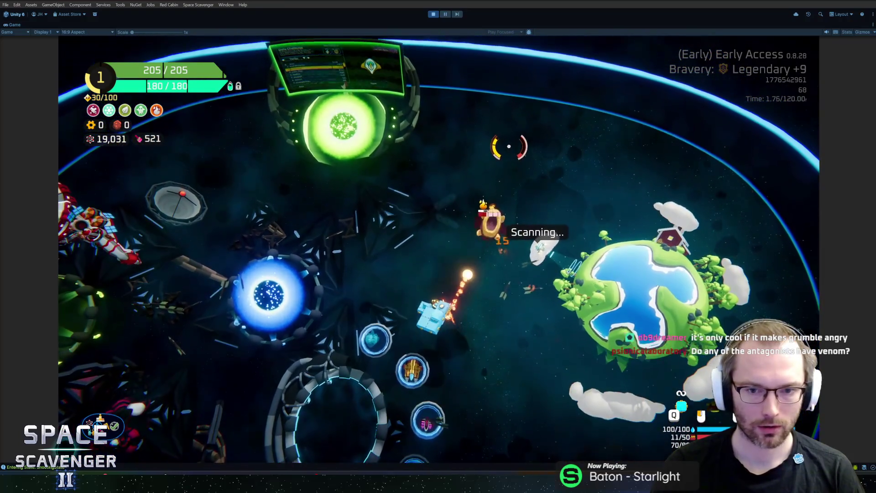
key(w)
key(space)
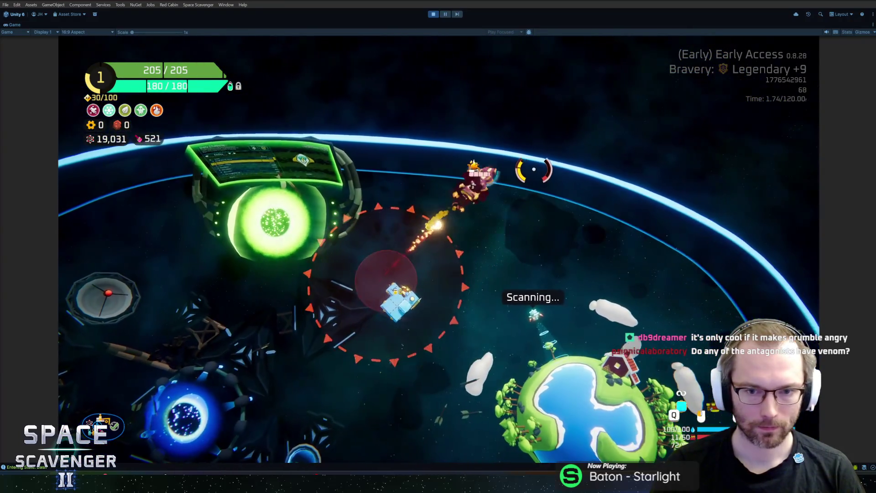
key(s)
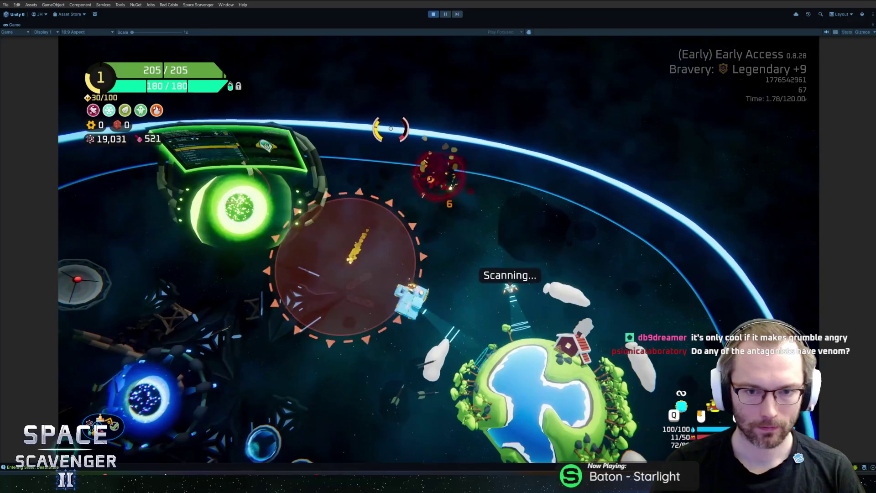
key(a)
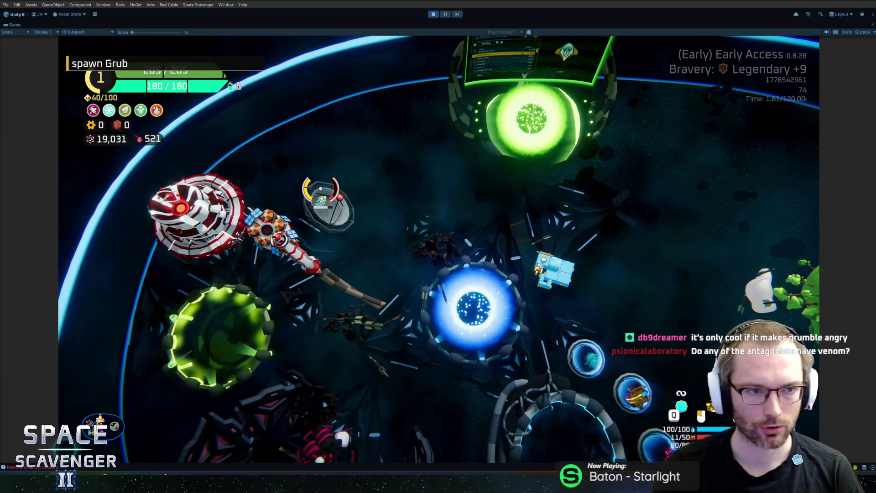
key(s)
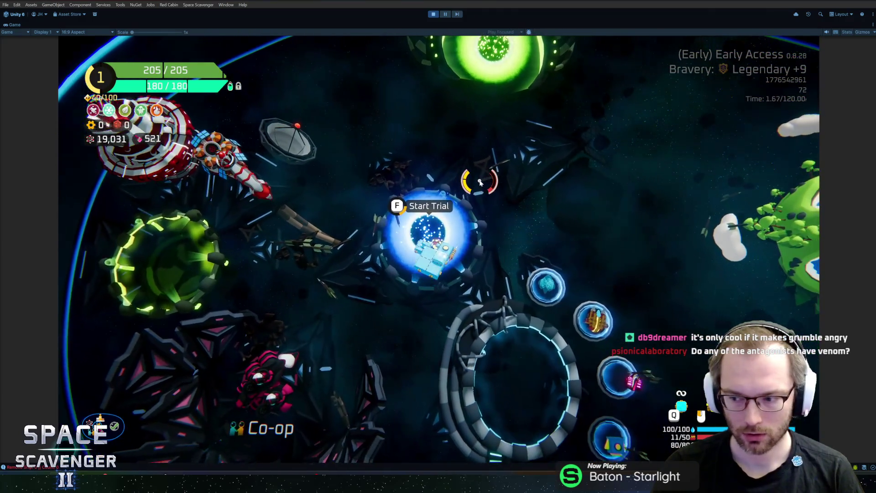
key(f)
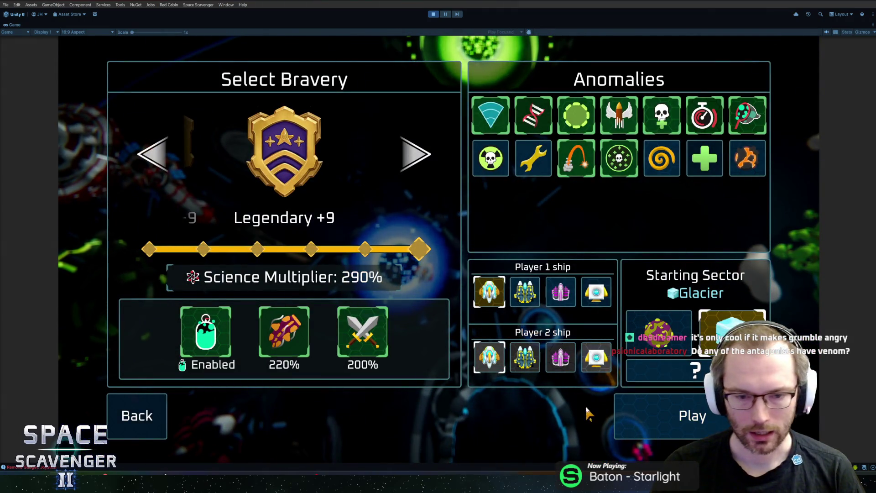
- Start the Glacier trial, restore the full editor layout and expand the NullReferenceException's stack trace
click(687, 415)
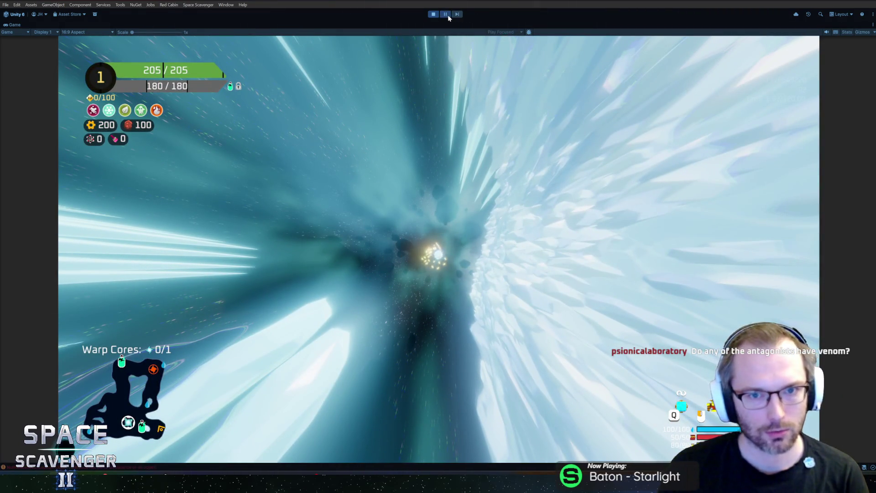
key(shift+space)
click(226, 421)
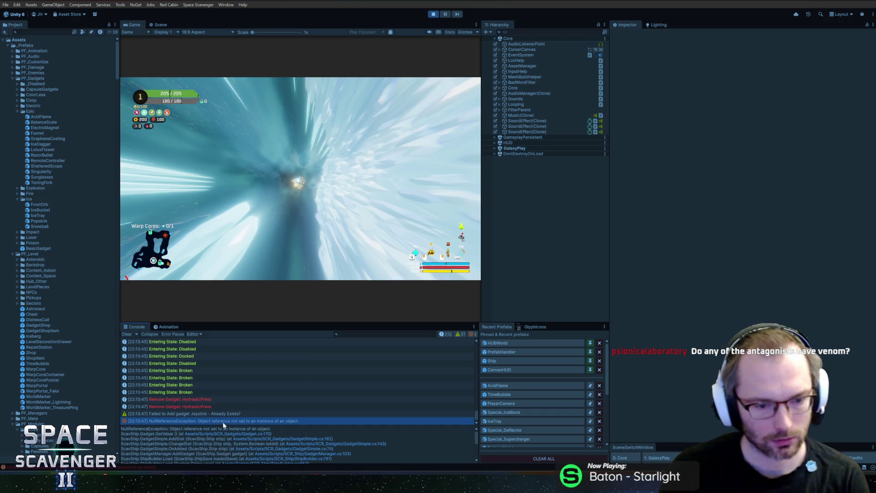
- Open Gadget.cs at line 170 (GetValue) from the error's stack trace
click(238, 435)
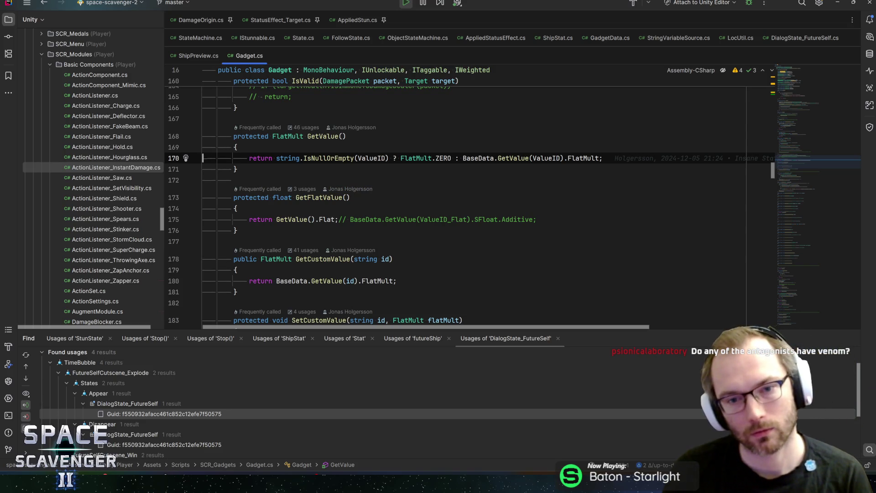
- Open GadgetSimple.cs at line 162 from the stack trace, then restart Play mode in Unity
key(alt+Tab)
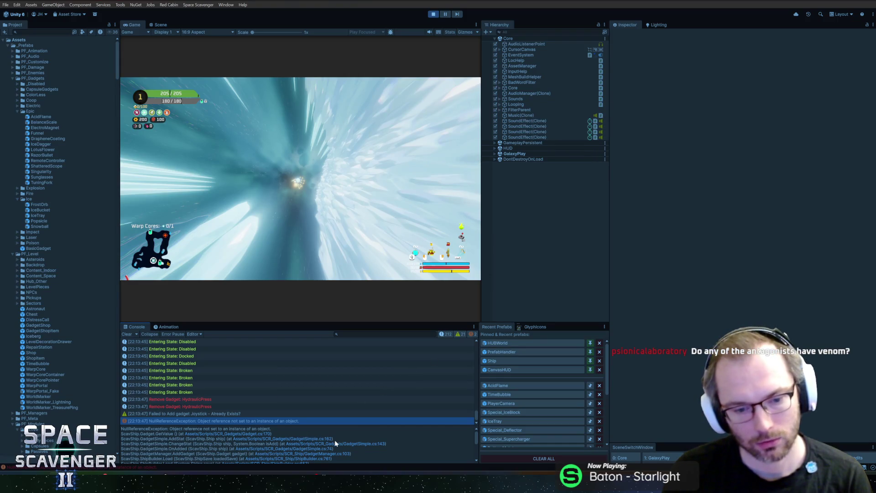
click(307, 439)
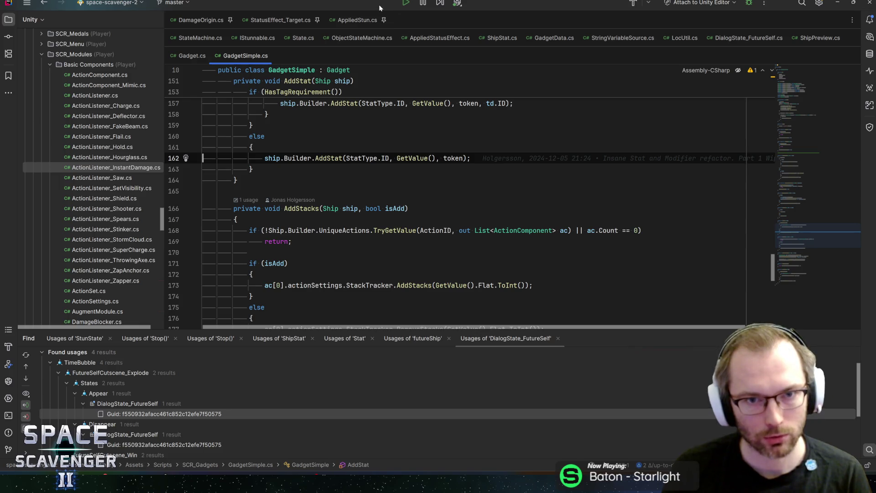
key(alt+Tab)
click(435, 13)
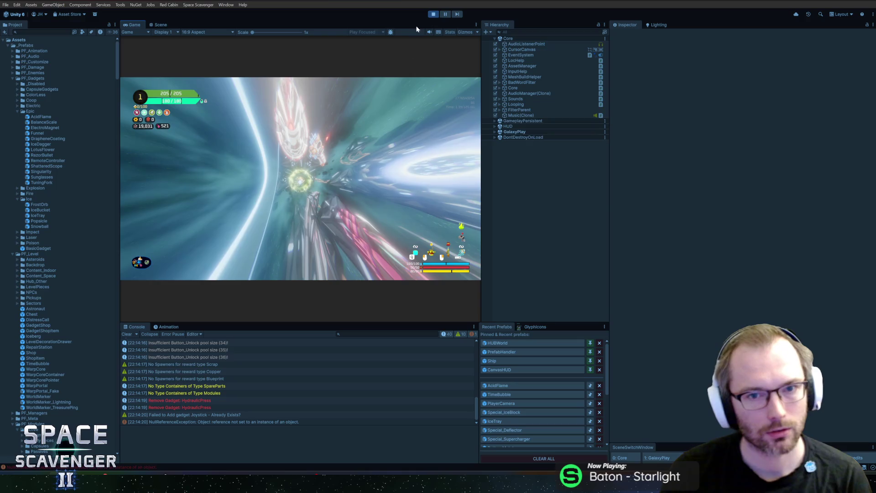
- Stop Play mode and open the AcidFlame prefab for editing
click(433, 14)
click(512, 386)
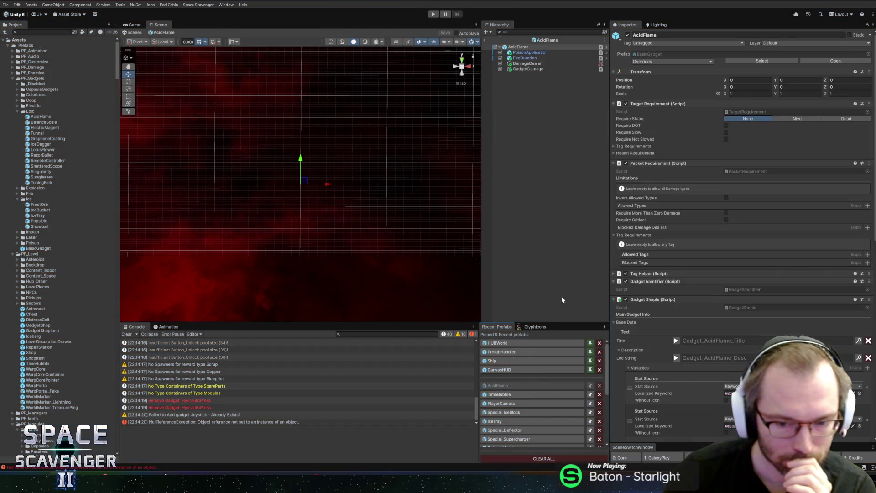
mouse_move(357, 156)
mouse_down()
mouse_move(379, 180)
mouse_move(376, 202)
mouse_move(384, 150)
mouse_move(360, 168)
mouse_up()
mouse_move(434, 143)
mouse_down()
mouse_move(437, 172)
mouse_move(341, 163)
mouse_move(391, 163)
mouse_move(393, 186)
mouse_move(370, 178)
mouse_up()
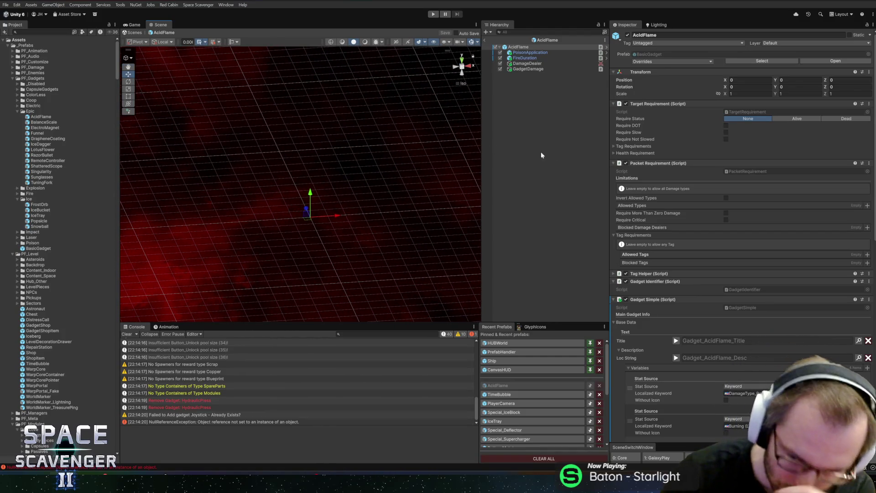
- Add a new entry to the prefab's Required Tags list in the Inspector
scroll(632, 236, down, 5)
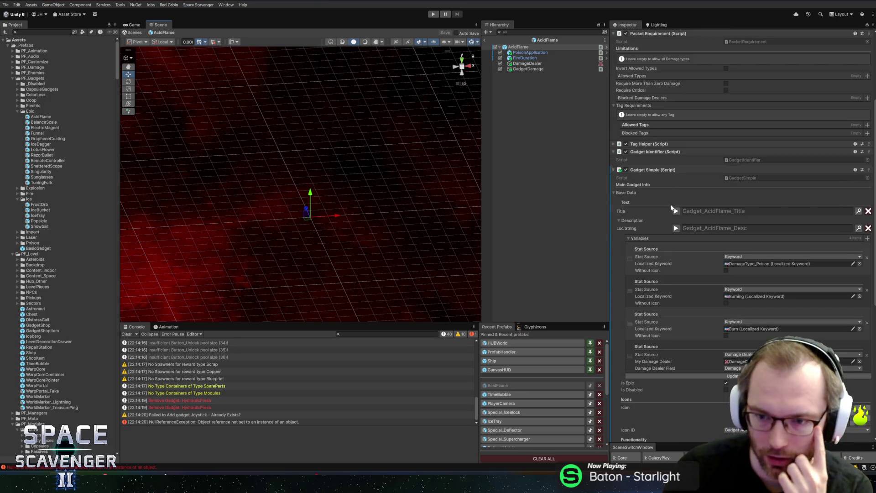
scroll(680, 231, down, 10)
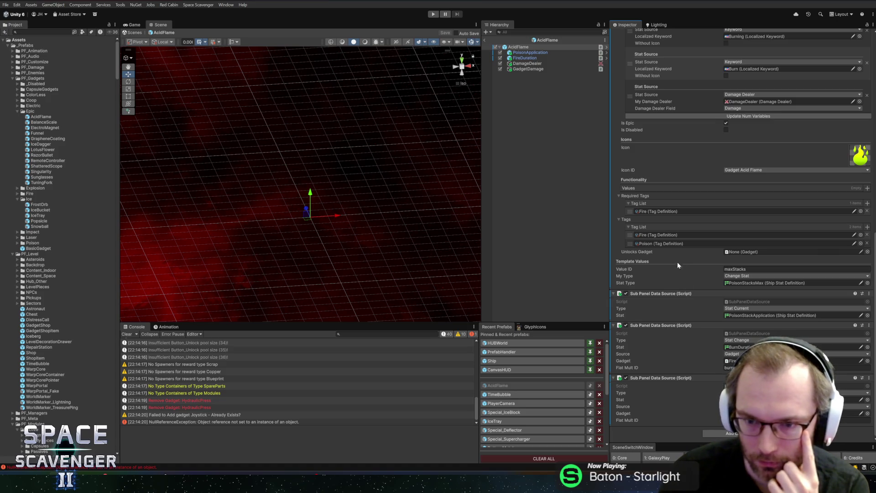
click(868, 204)
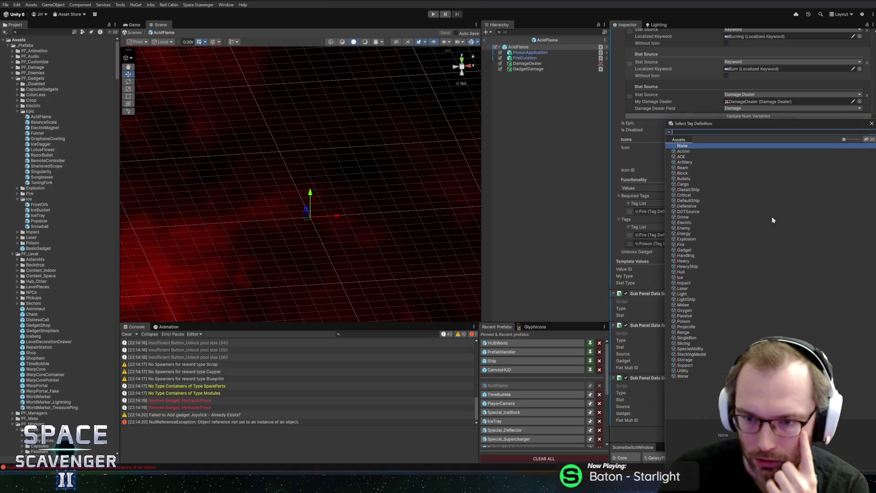
- Search 'po' in the tag picker and add Poison to AcidFlame's Required Tags
text(po)
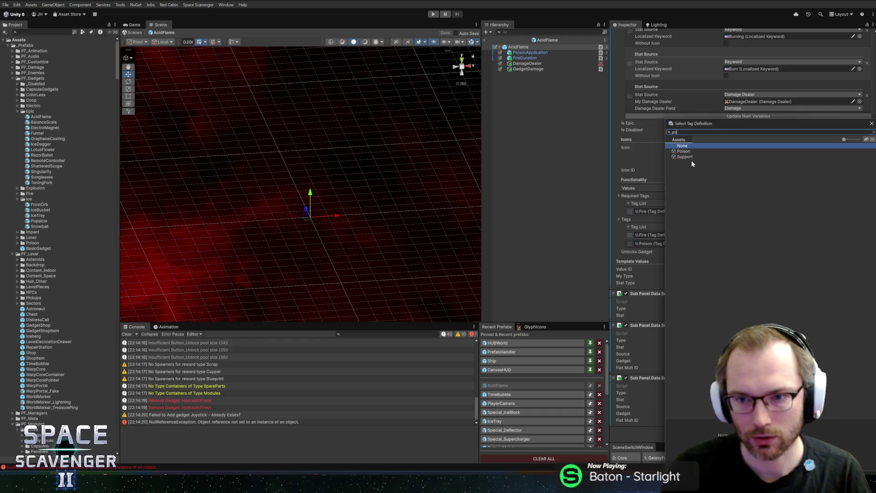
double_click(684, 152)
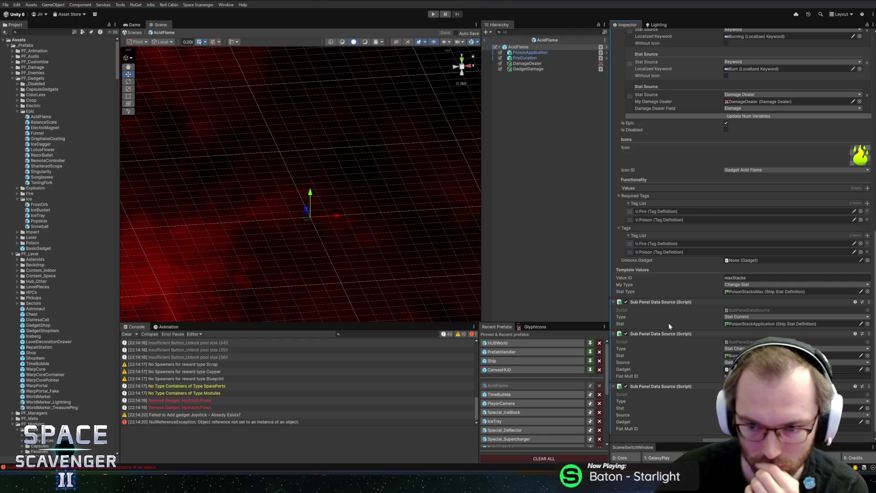
- Inspect the PoisonApplication child's components and the AcidFlame root's settings
scroll(695, 273, up, 3)
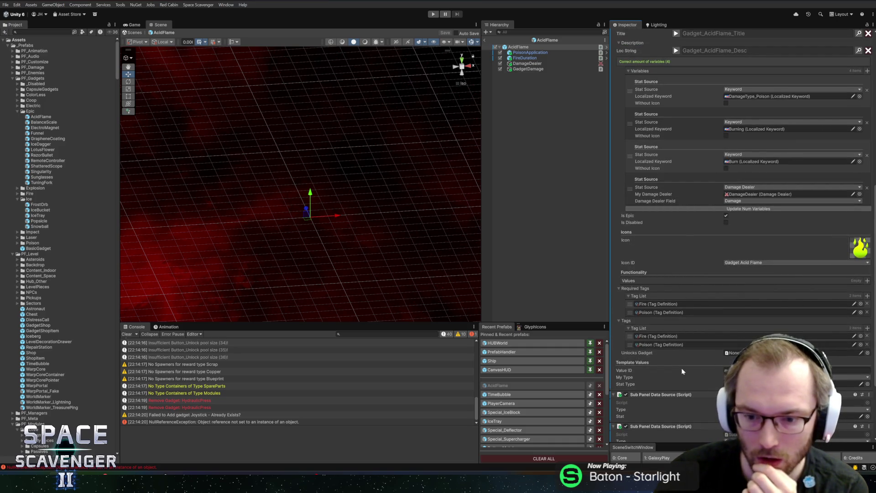
scroll(705, 361, up, 3)
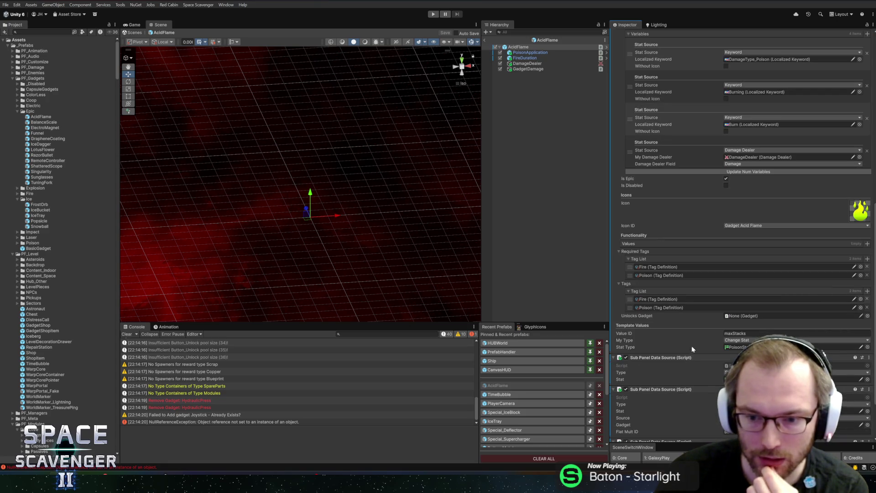
scroll(698, 329, up, 3)
scroll(699, 310, up, 2)
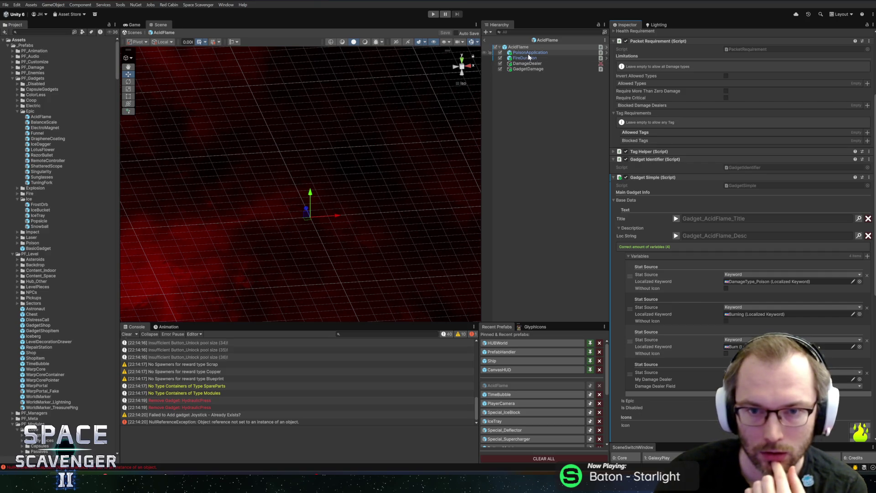
click(529, 53)
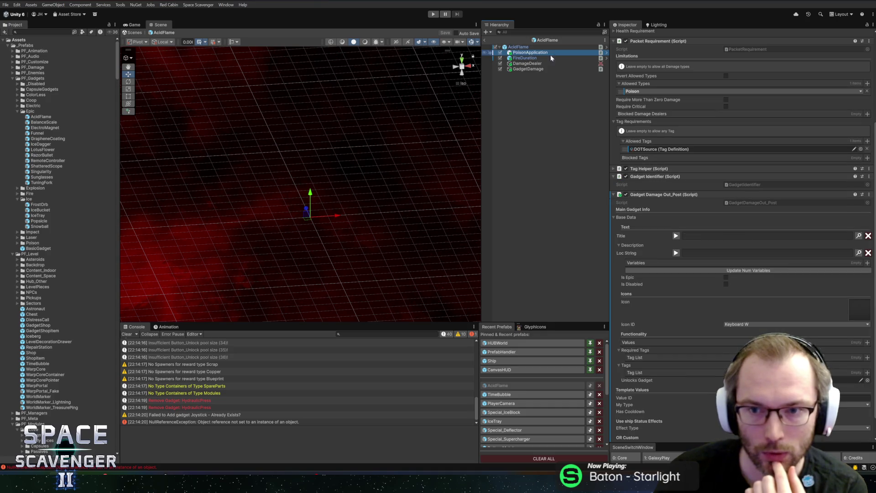
scroll(722, 128, up, 5)
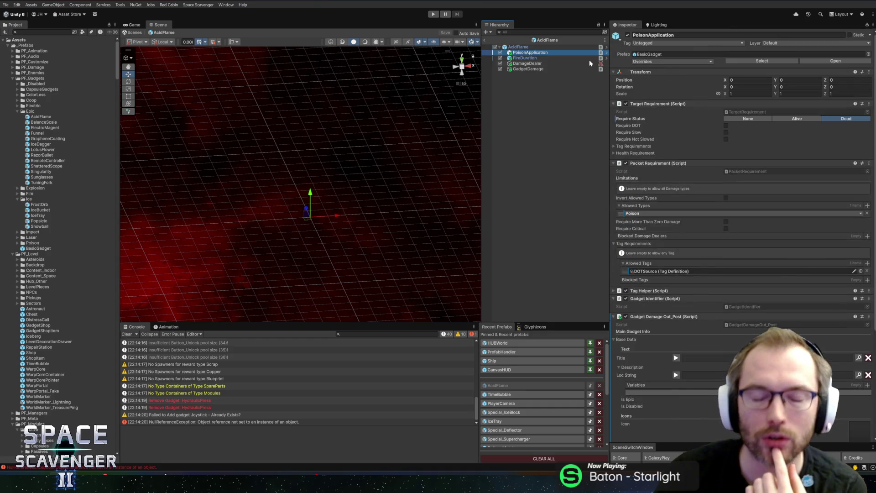
key(Up)
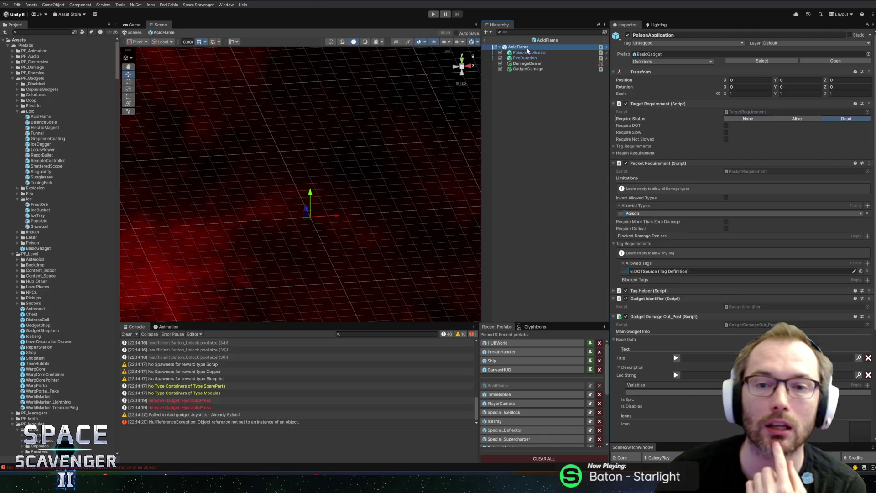
click(528, 53)
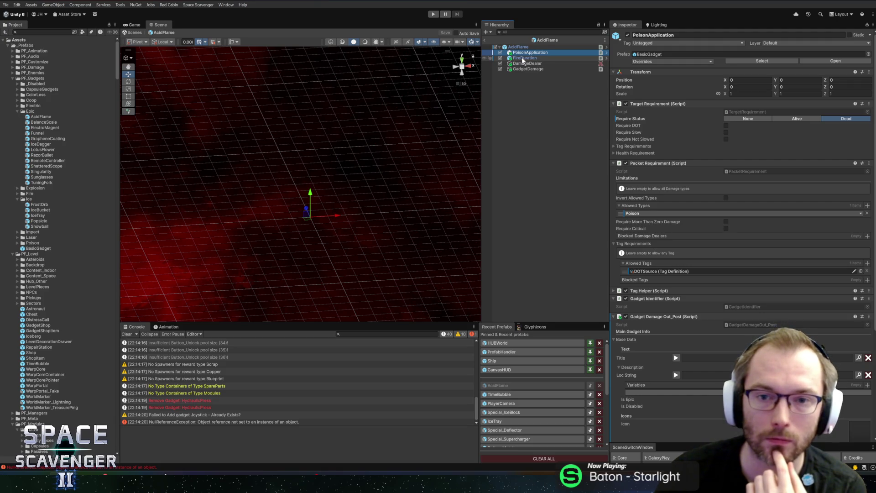
- Select FireDuration and bring up copy options for its burnDuration Values list
click(524, 58)
scroll(670, 304, down, 5)
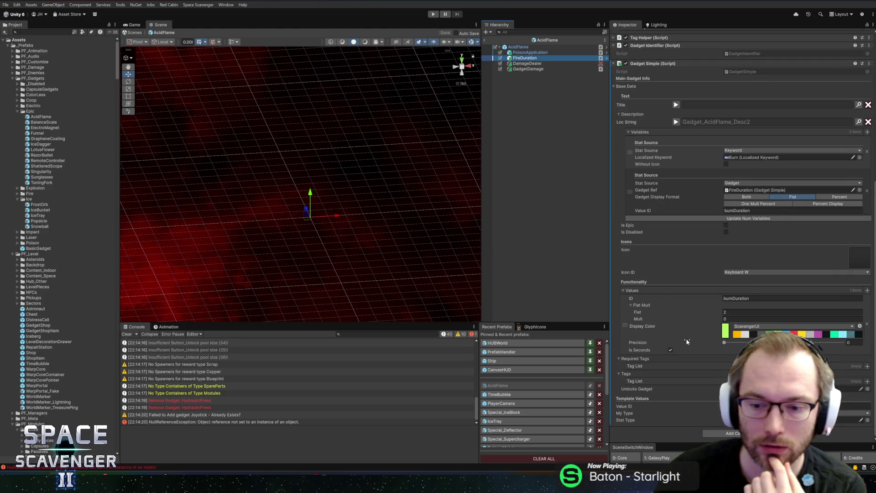
right_click(644, 300)
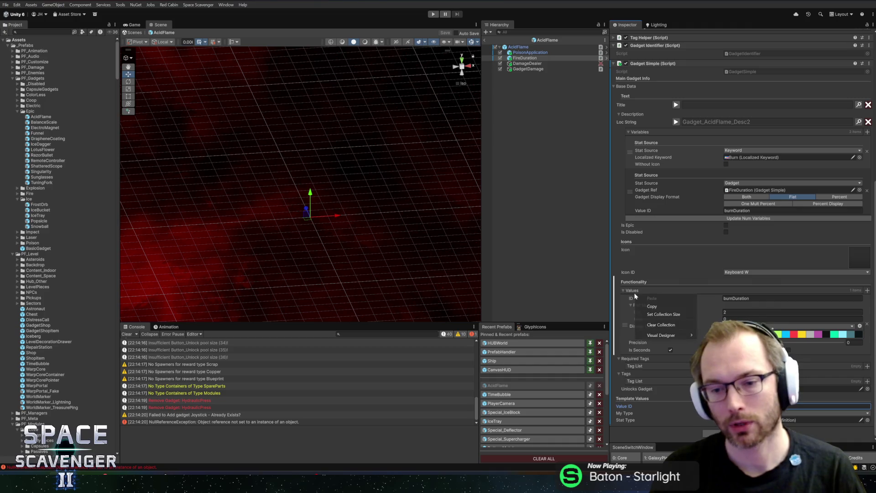
- Paste FireDuration's burnDuration value into AcidFlame's Values and set template Value ID to burnDuration
click(518, 47)
click(518, 47)
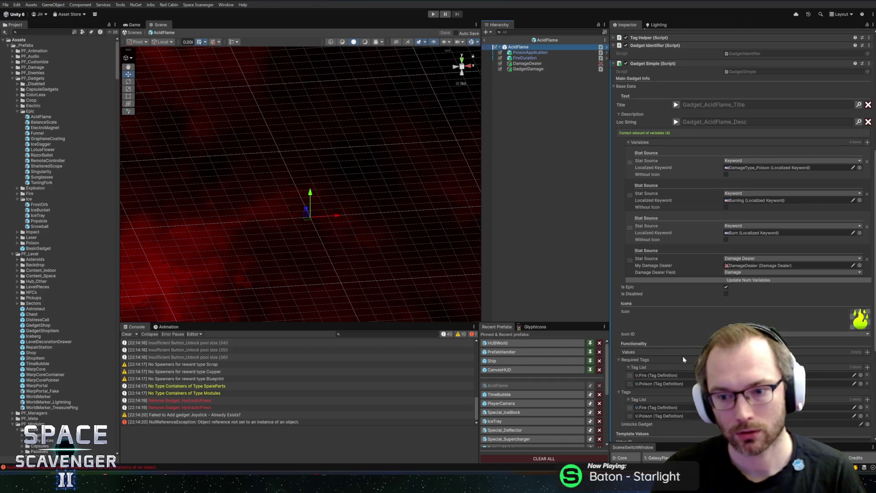
scroll(642, 337, down, 2)
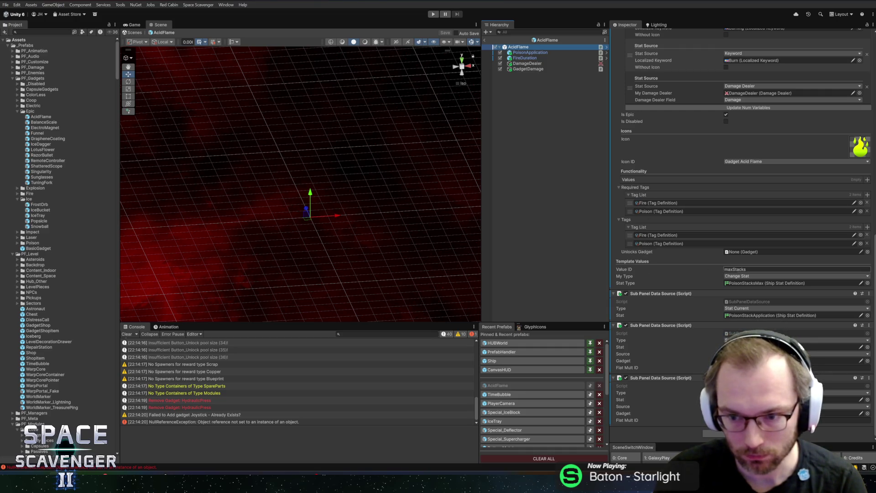
click(638, 270)
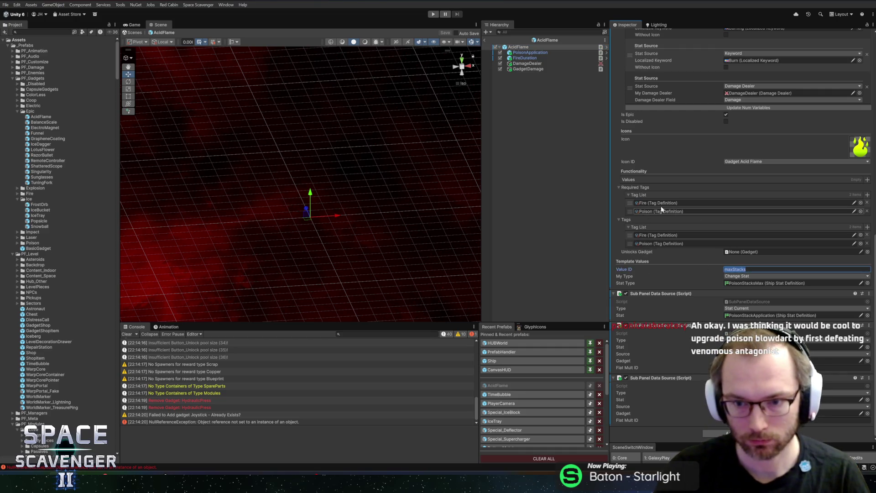
right_click(627, 180)
click(648, 194)
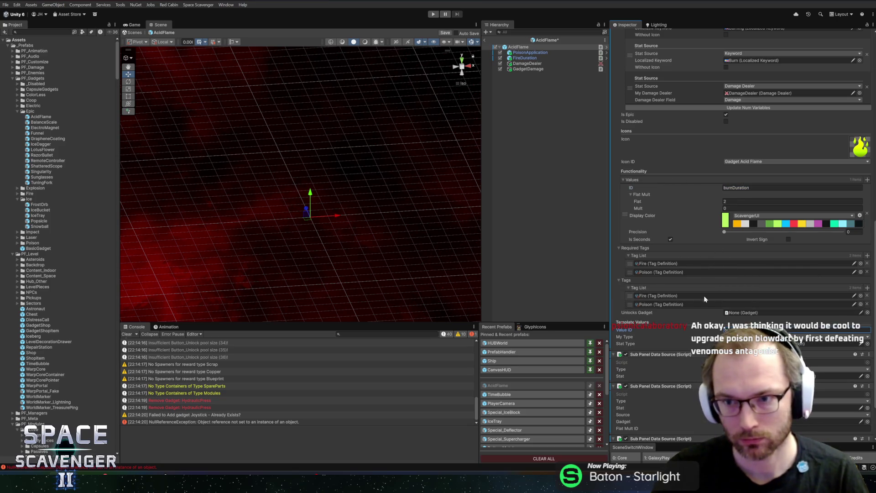
- Toggle the description preview to check its resolved text
scroll(705, 303, up, 3)
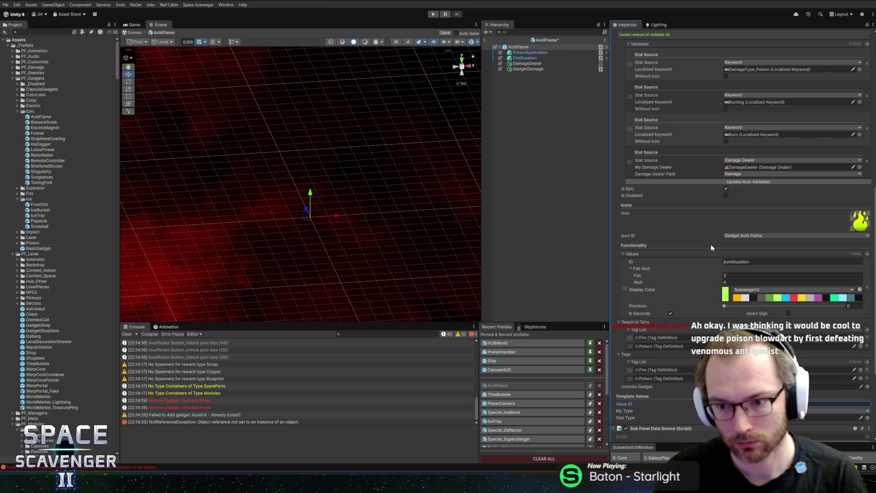
scroll(711, 248, down, 4)
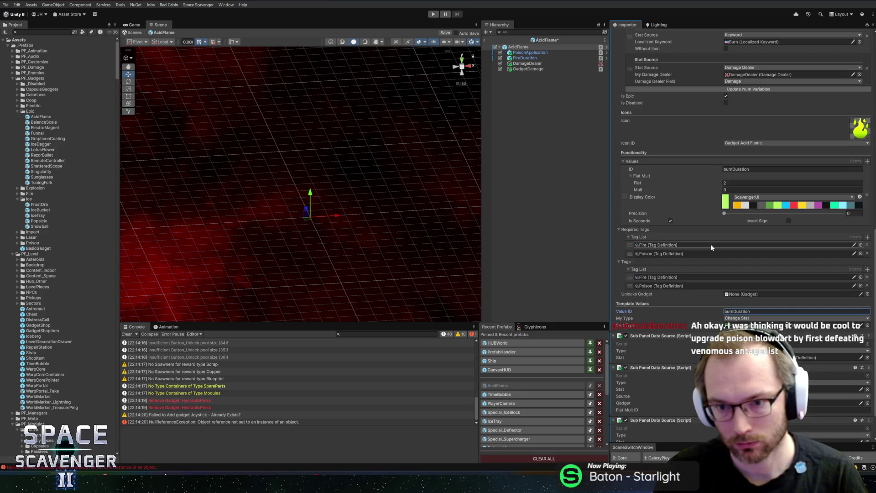
scroll(711, 248, up, 7)
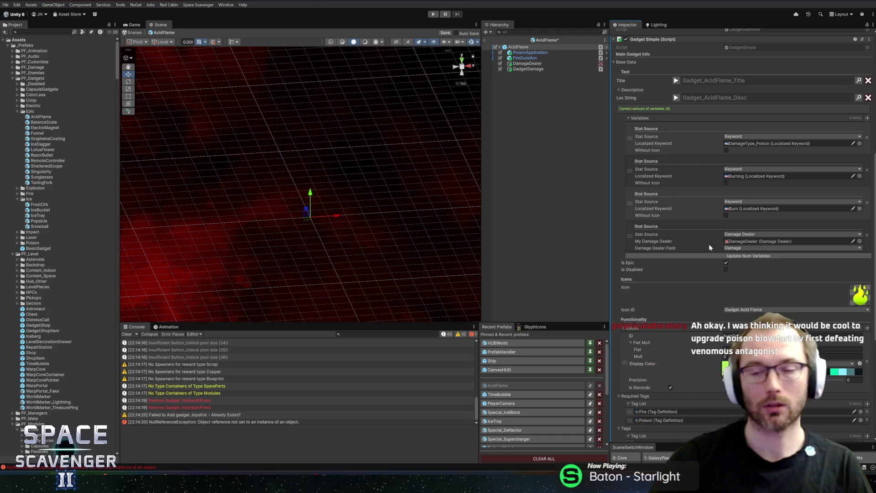
click(677, 98)
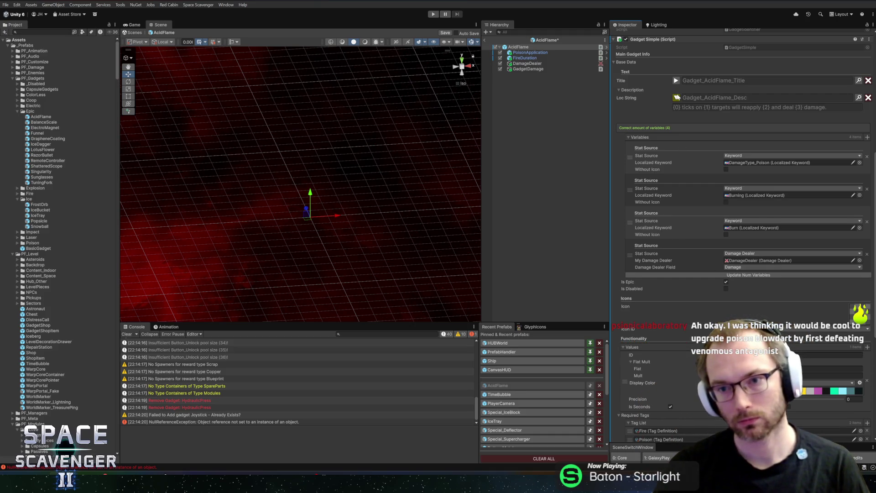
click(676, 98)
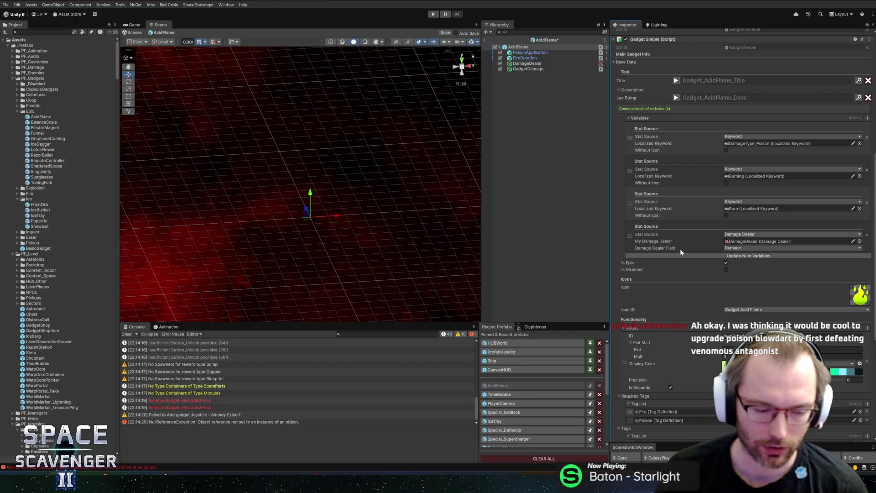
scroll(641, 178, down, 5)
scroll(641, 178, down, 2)
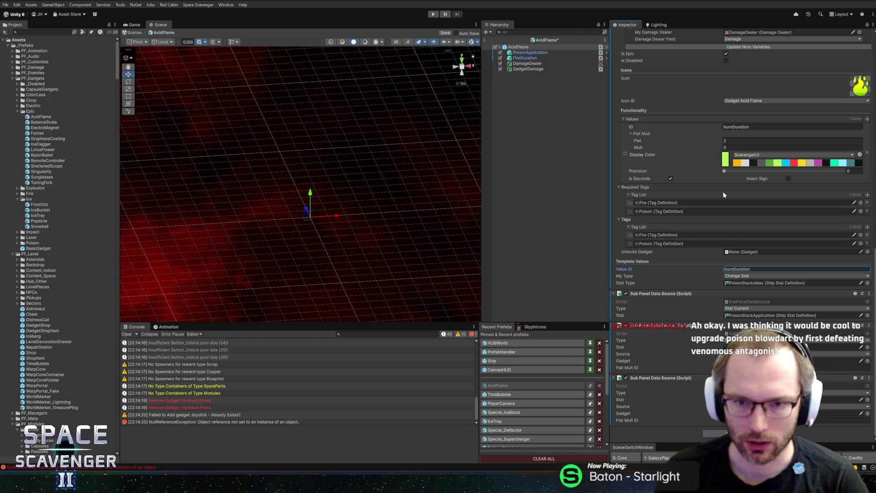
scroll(697, 245, up, 3)
scroll(697, 248, down, 3)
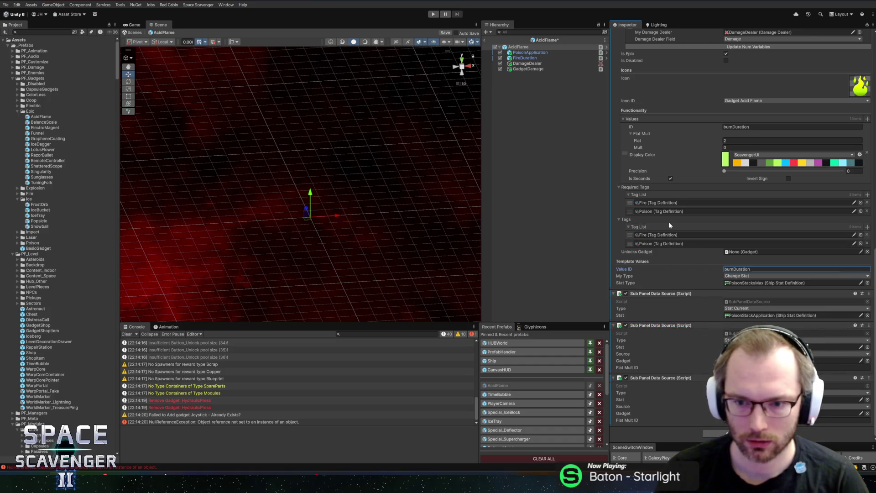
click(740, 276)
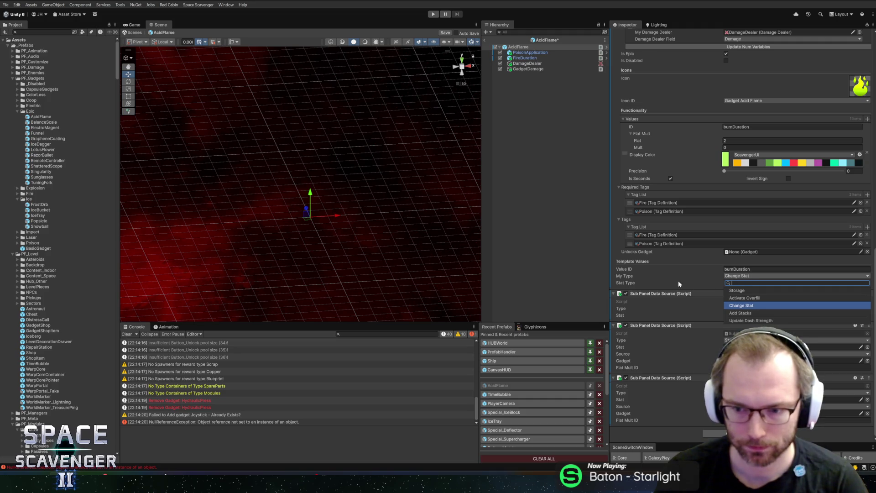
click(634, 121)
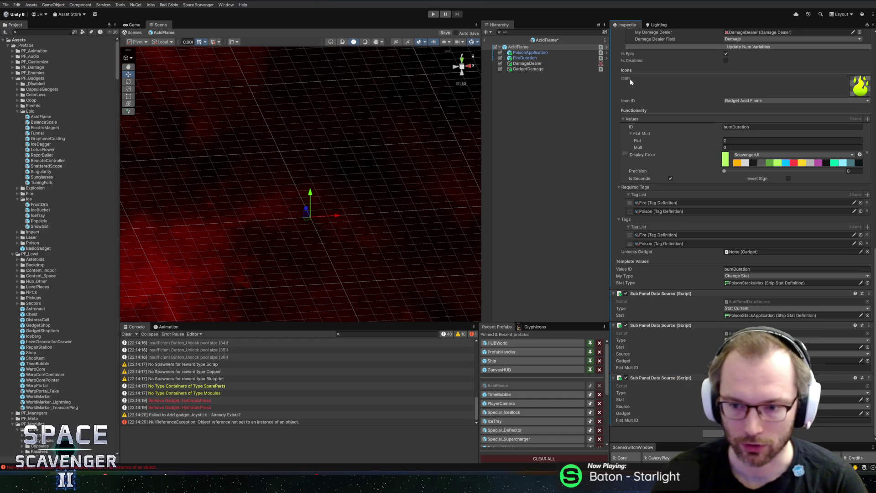
scroll(667, 181, up, 5)
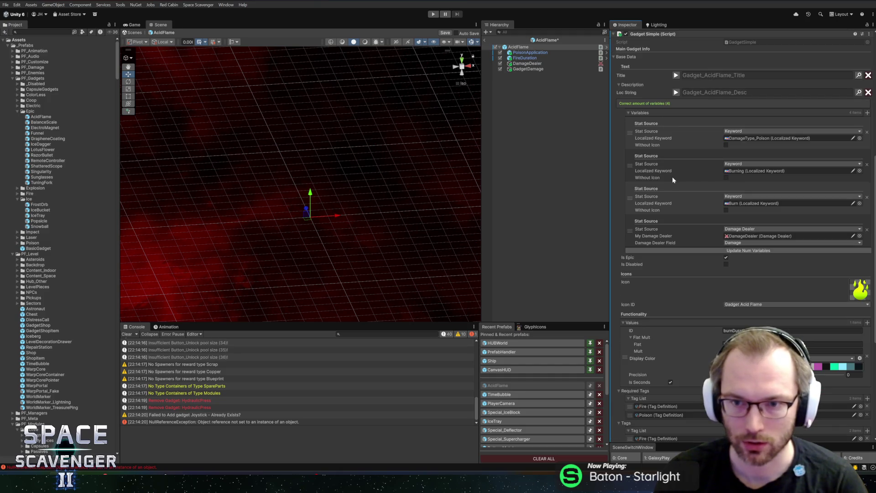
- Copy the Packet Requirement component from the GadgetDamage child
scroll(673, 180, up, 1)
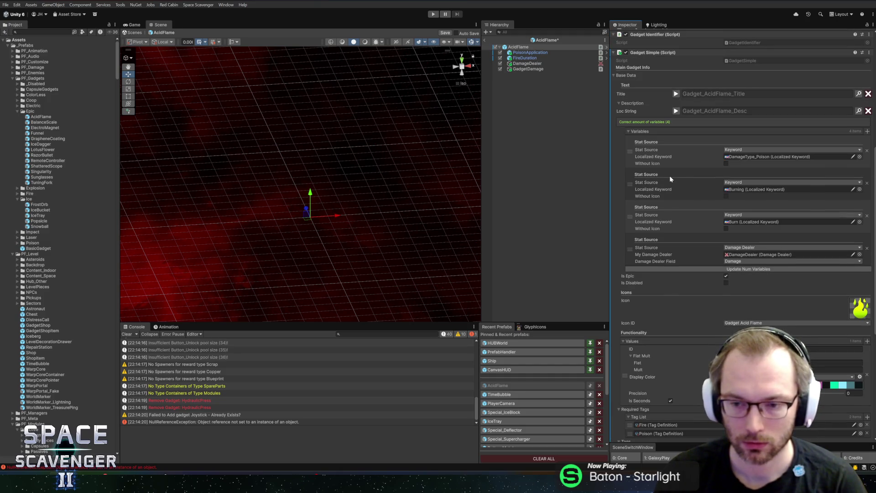
scroll(666, 176, down, 3)
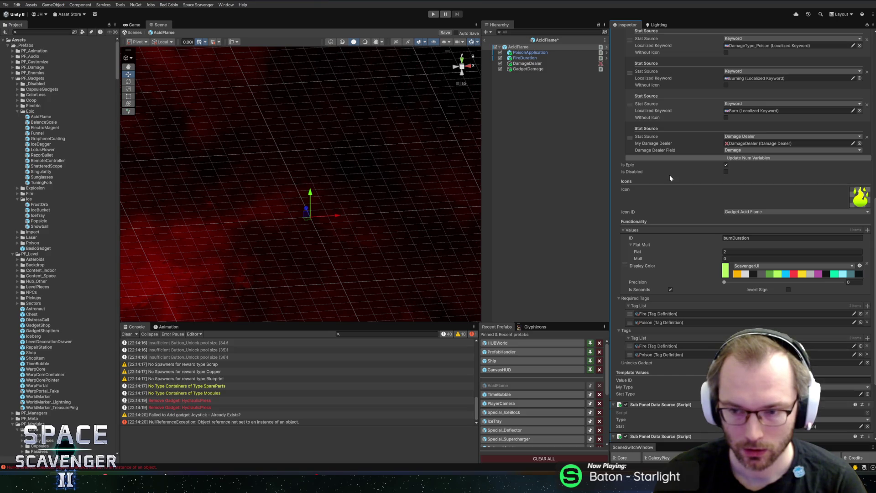
click(528, 69)
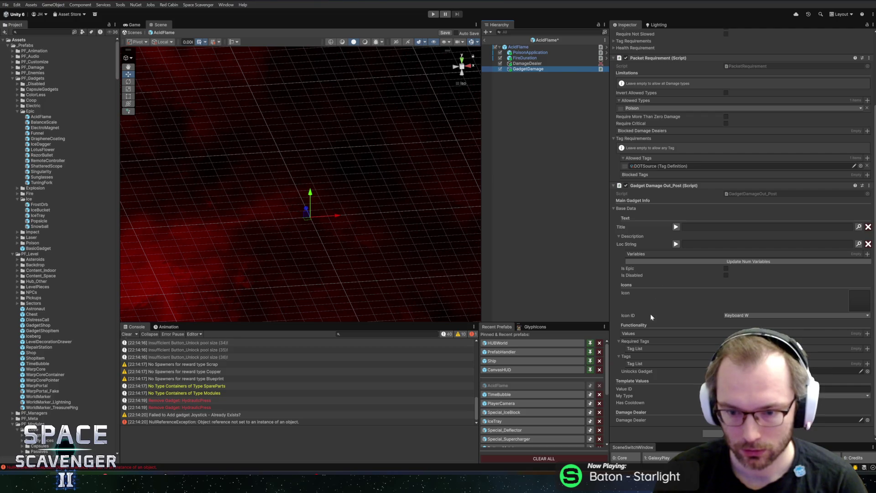
scroll(676, 265, up, 5)
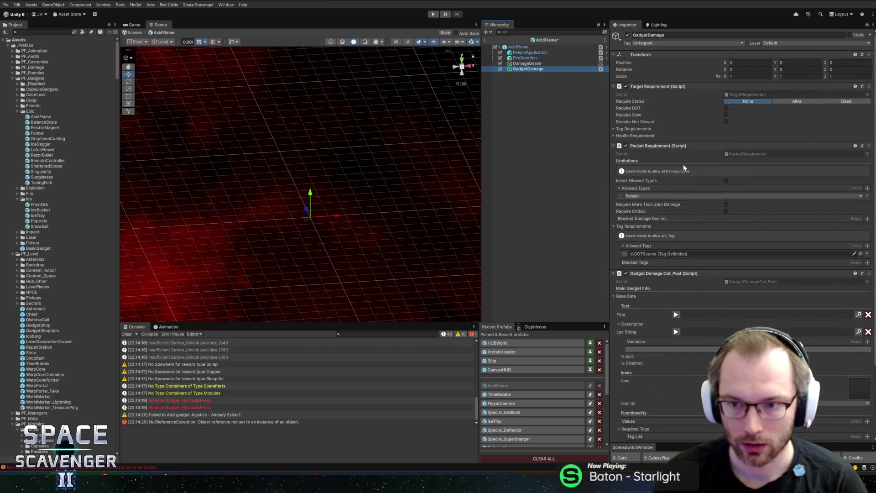
right_click(648, 145)
click(664, 182)
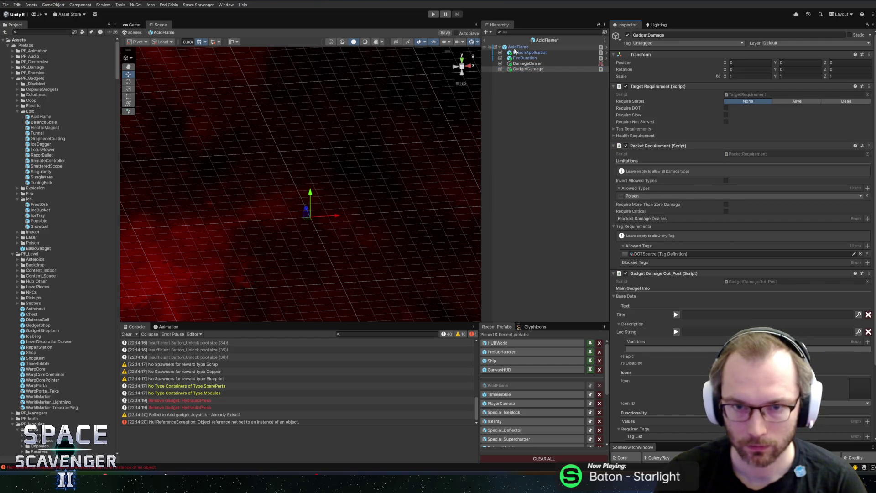
- Select the AcidFlame root and bring up its Packet Requirement options
click(515, 48)
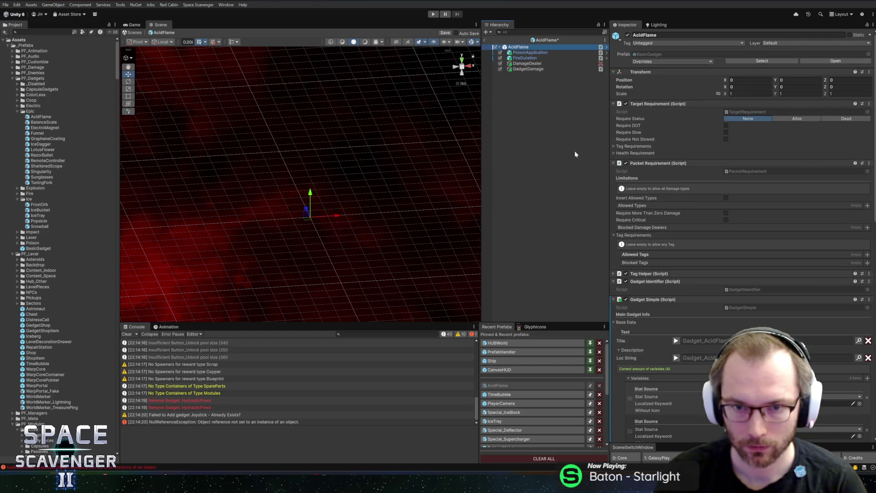
right_click(660, 164)
right_click(645, 166)
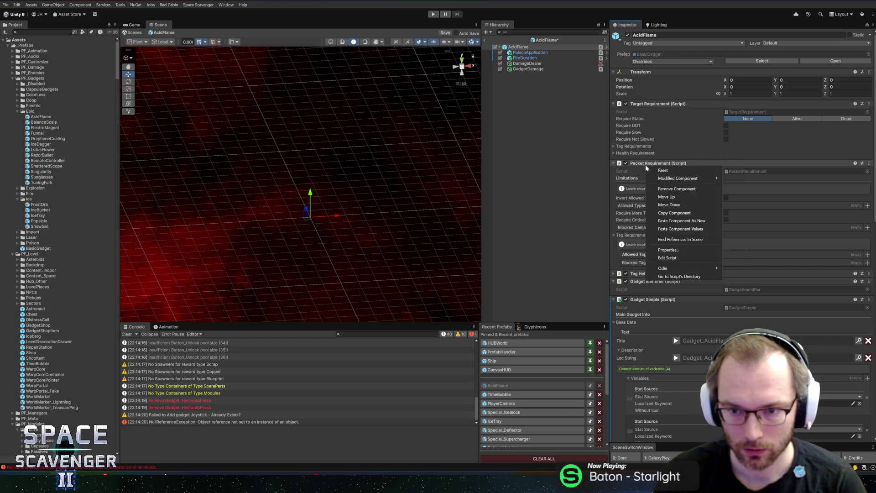
- Paste the Packet Requirement values onto AcidFlame and copy GadgetDamage's Gadget Damage Out_Post component
click(678, 230)
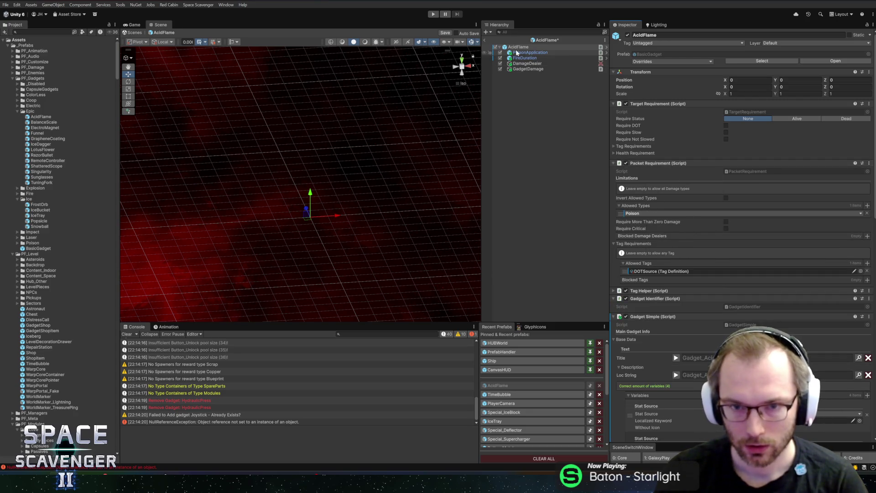
click(528, 69)
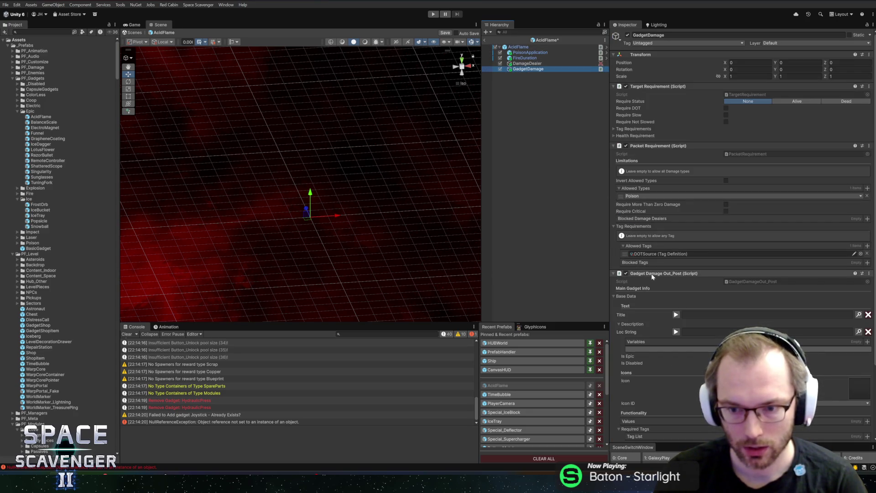
scroll(651, 275, down, 3)
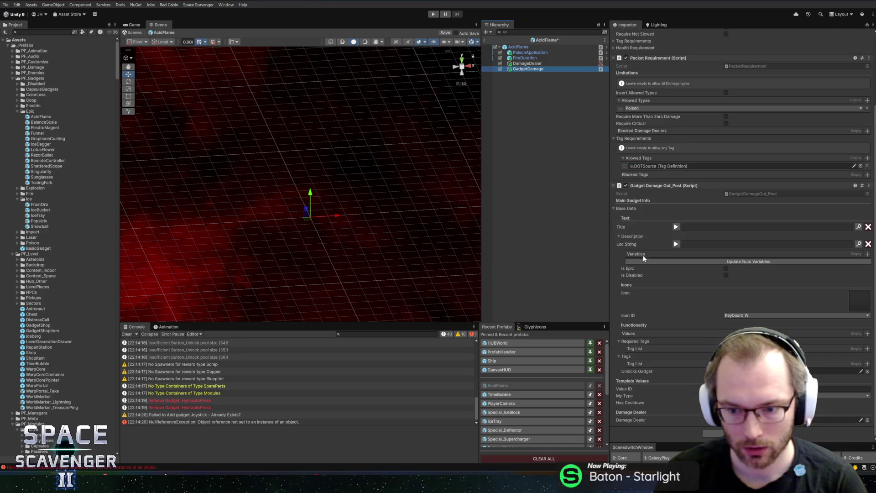
right_click(644, 189)
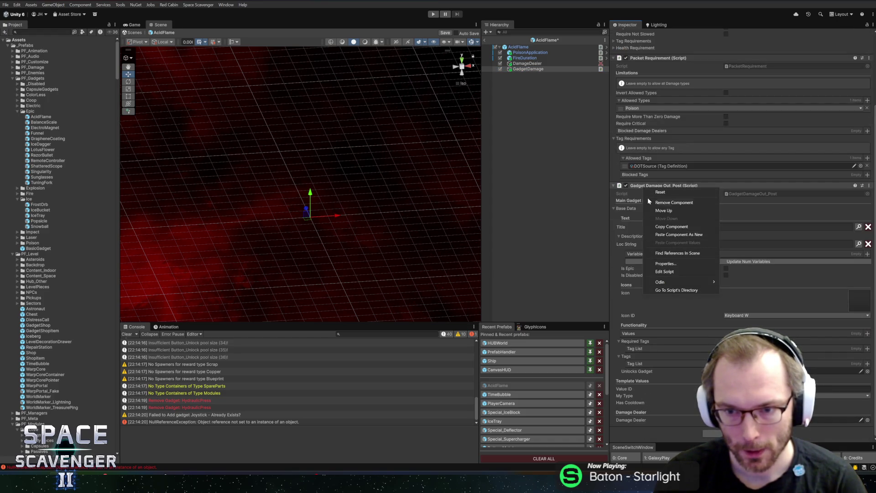
click(664, 226)
- Add Gadget Damage Out_Post to the AcidFlame root, placed above the Sub Panel Data Sources
click(518, 47)
scroll(668, 245, down, 5)
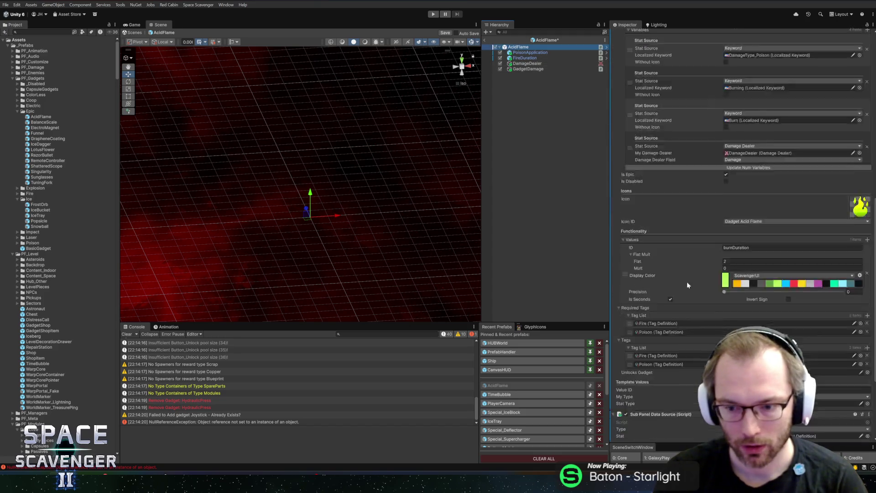
scroll(687, 281, down, 5)
right_click(654, 294)
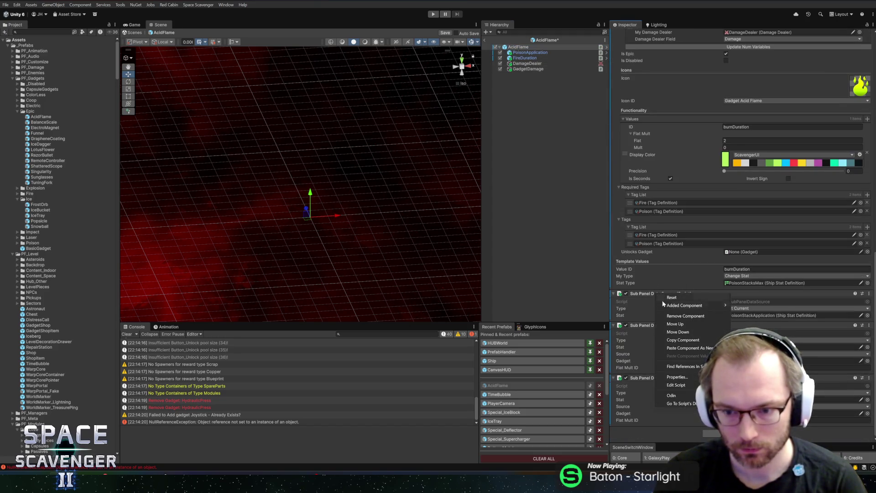
click(689, 350)
scroll(667, 347, down, 5)
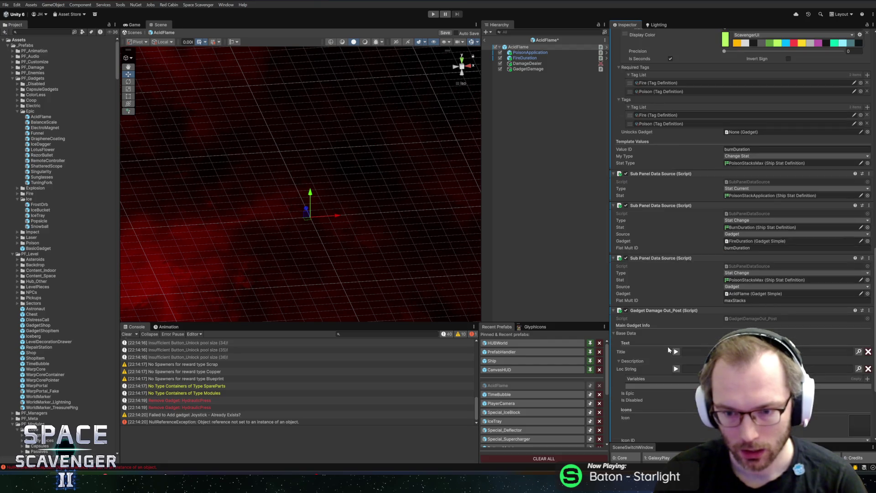
drag(639, 310, 641, 173)
- Copy Gadget Simple's Base Data into the new Gadget Damage Out_Post component
scroll(654, 187, up, 5)
scroll(644, 137, up, 4)
right_click(623, 67)
click(639, 78)
scroll(651, 121, down, 5)
right_click(627, 323)
click(636, 327)
scroll(645, 322, down, 5)
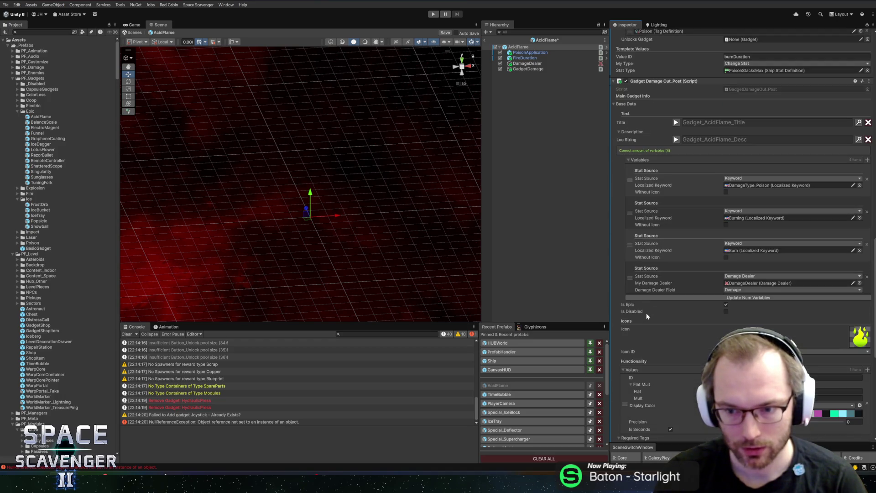
- Remove the Gadget Simple component from AcidFlame and preview the localized description text
scroll(670, 286, down, 3)
scroll(669, 233, up, 9)
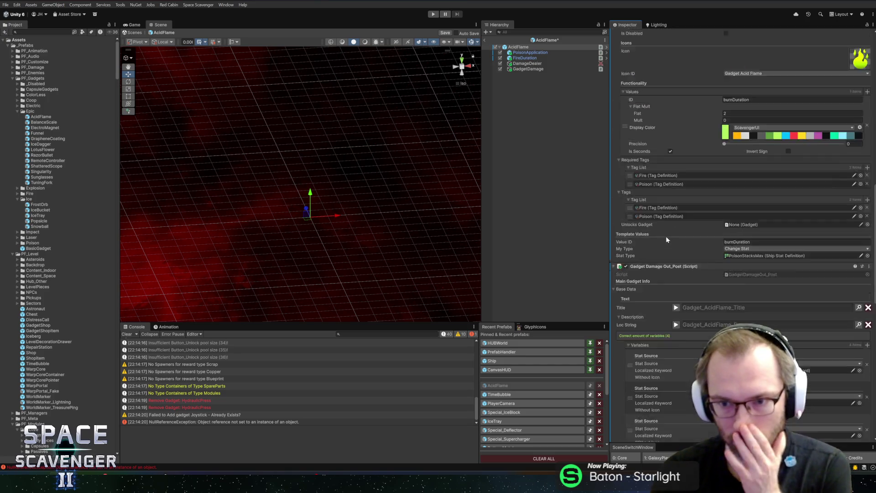
scroll(667, 262, up, 2)
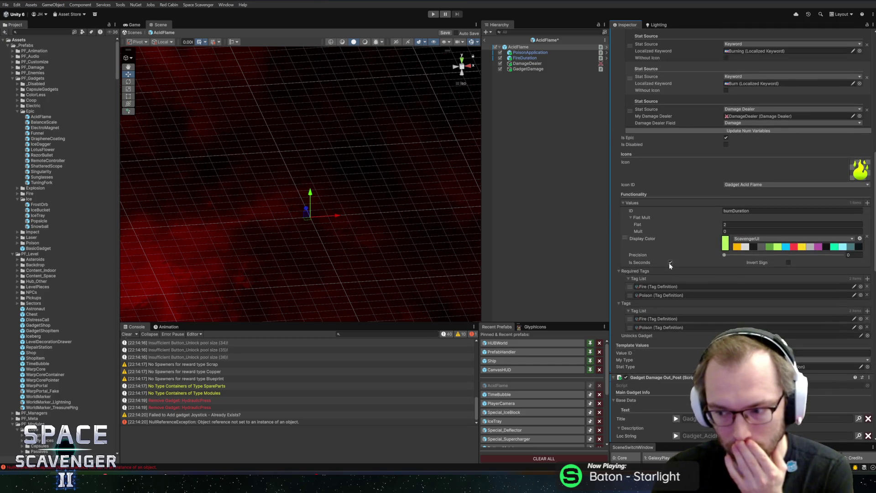
scroll(671, 267, up, 1)
scroll(677, 271, up, 7)
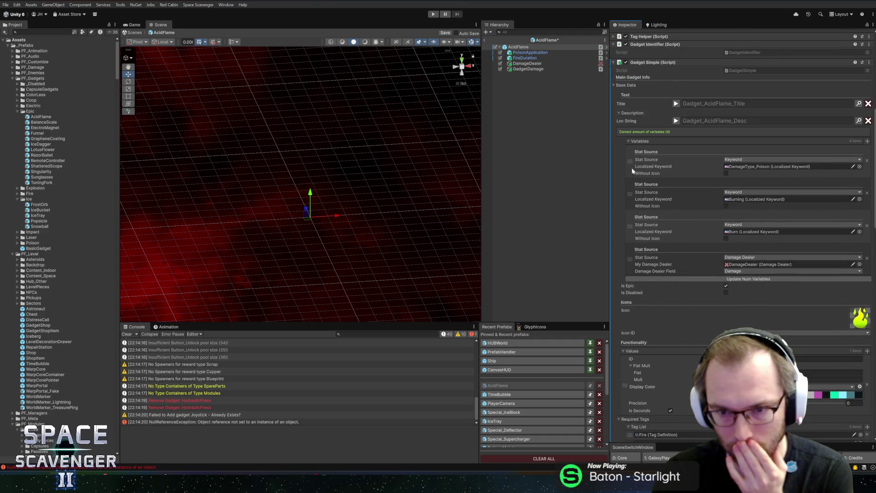
click(627, 86)
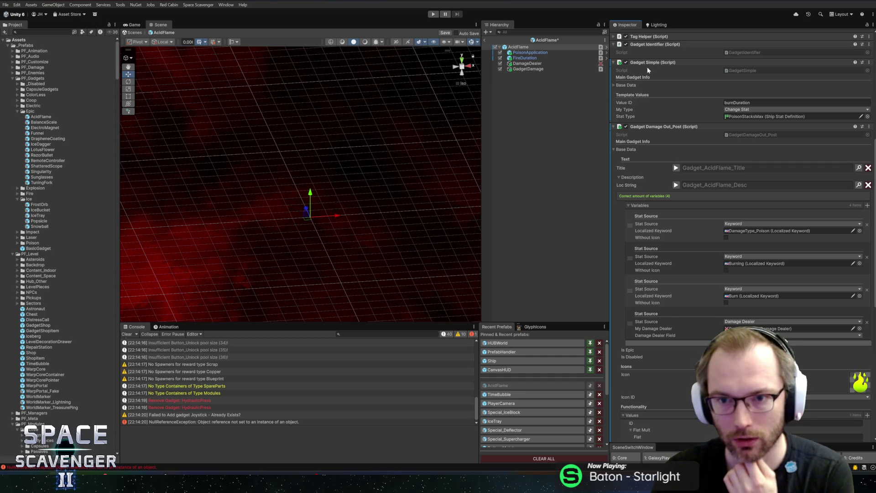
right_click(658, 63)
click(684, 85)
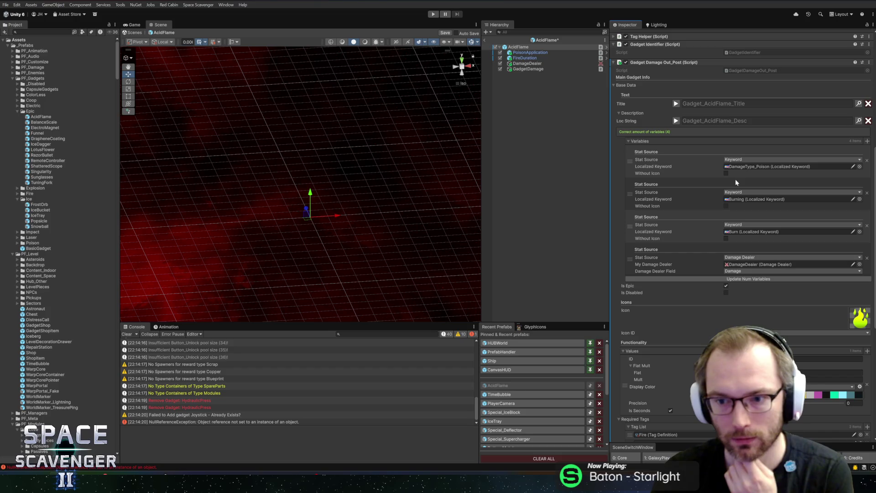
click(676, 120)
scroll(708, 186, down, 10)
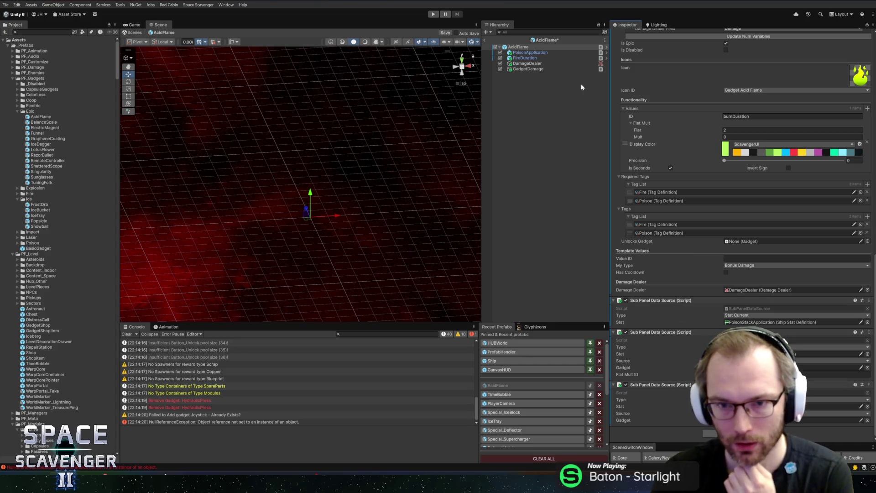
- Remove the third Sub Panel Data Source (PoisonStacksMax) from AcidFlame
right_click(654, 386)
click(694, 296)
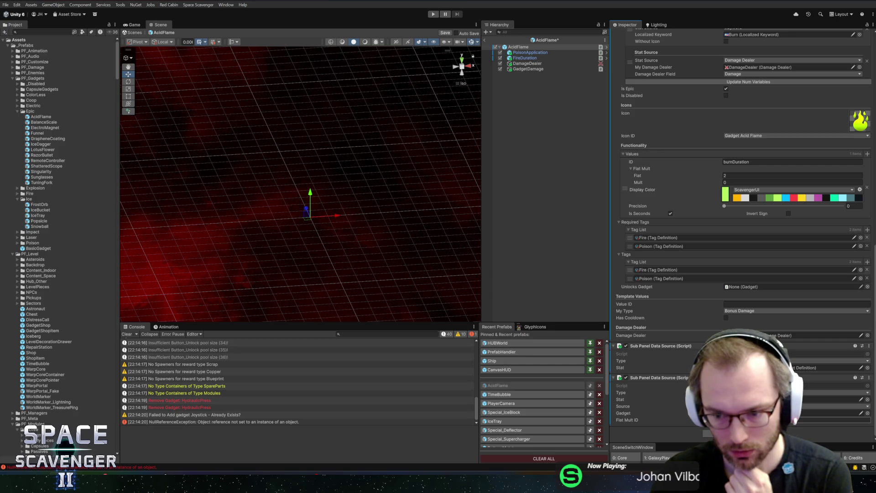
click(754, 413)
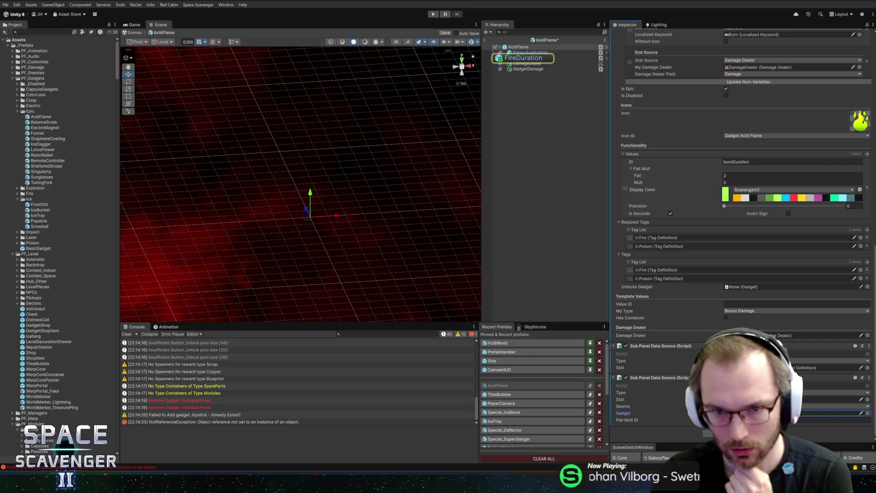
- Delete the GadgetDamage child object from AcidFlame
click(530, 69)
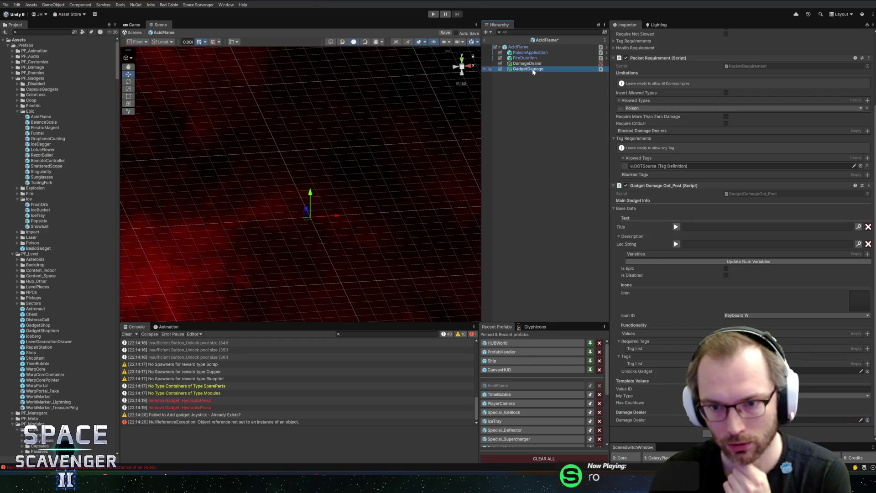
key(Delete)
click(529, 64)
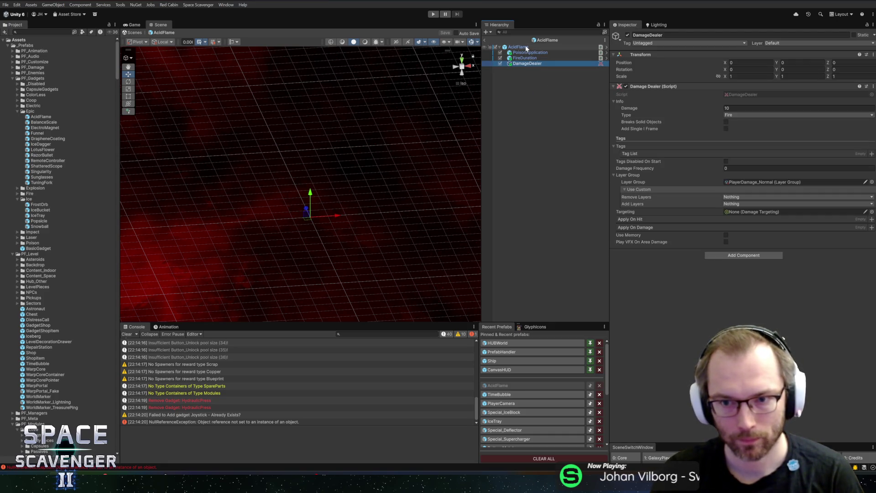
- Add the Damage Dealer component to the AcidFlame root
drag(520, 45, 519, 50)
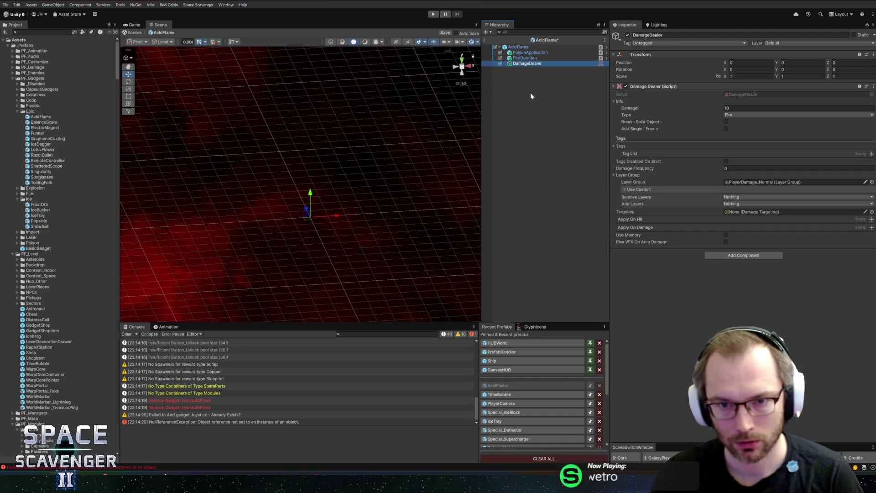
click(521, 47)
scroll(707, 311, down, 5)
scroll(707, 310, down, 5)
scroll(719, 289, up, 9)
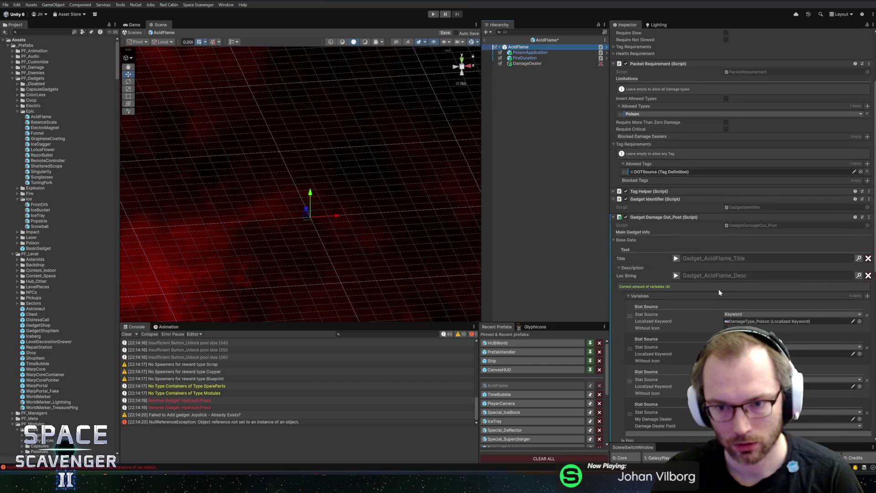
scroll(718, 289, down, 7)
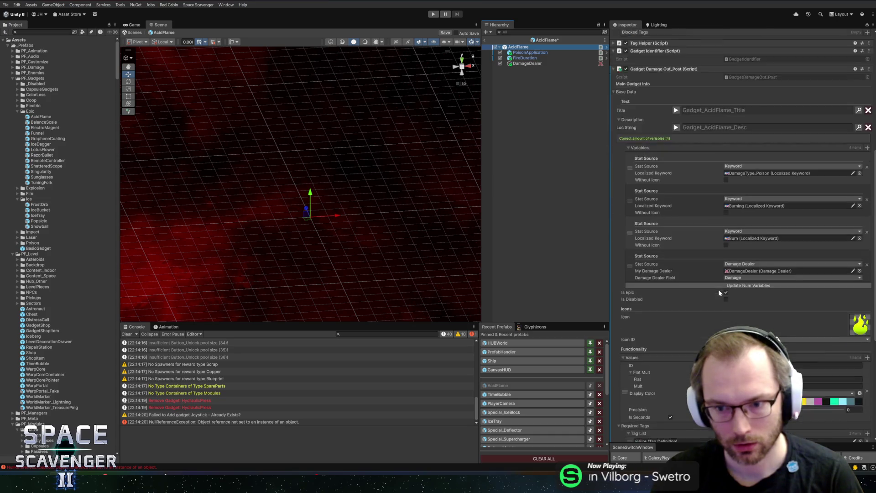
scroll(694, 232, down, 3)
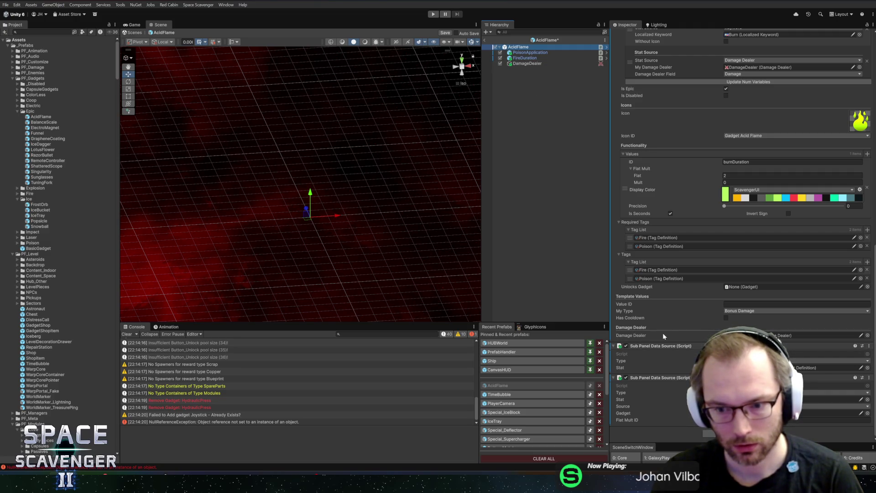
- Delete the DamageDealer and PoisonApplication child objects
click(525, 63)
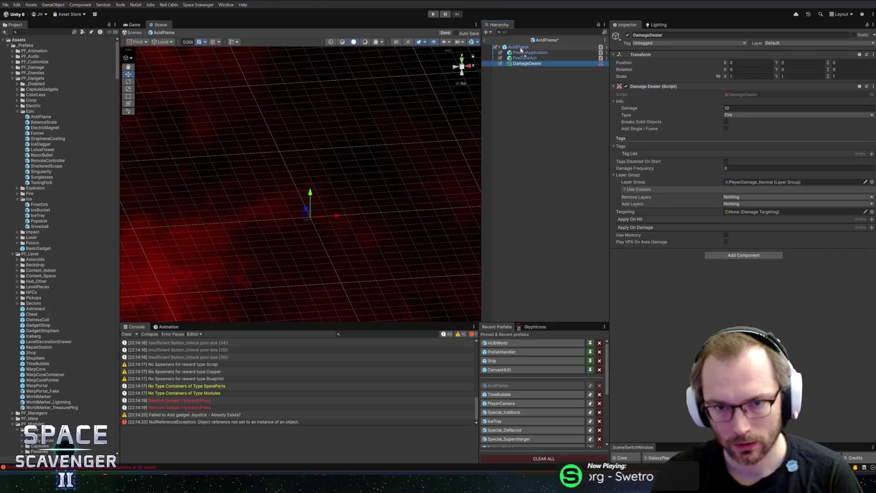
key(Delete)
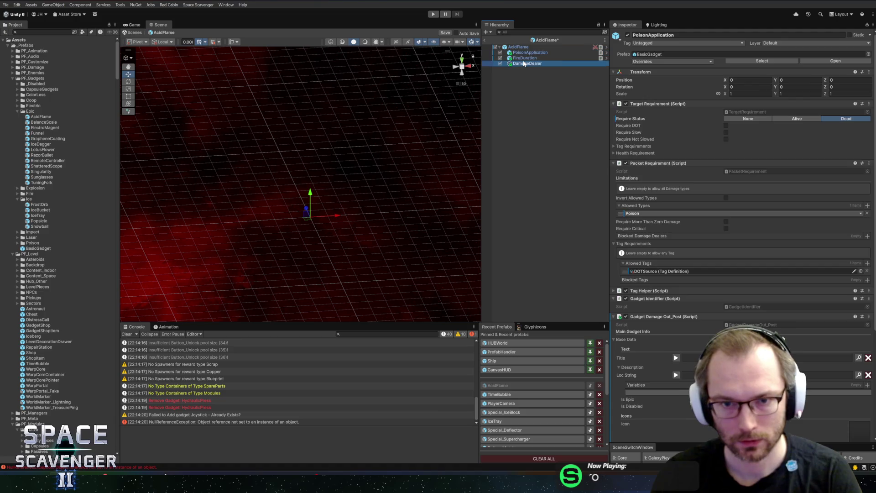
scroll(693, 303, down, 10)
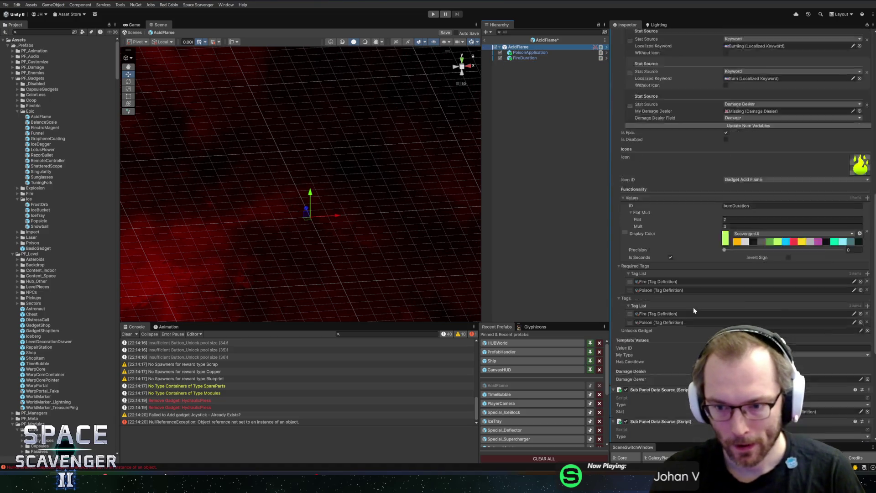
scroll(699, 274, up, 3)
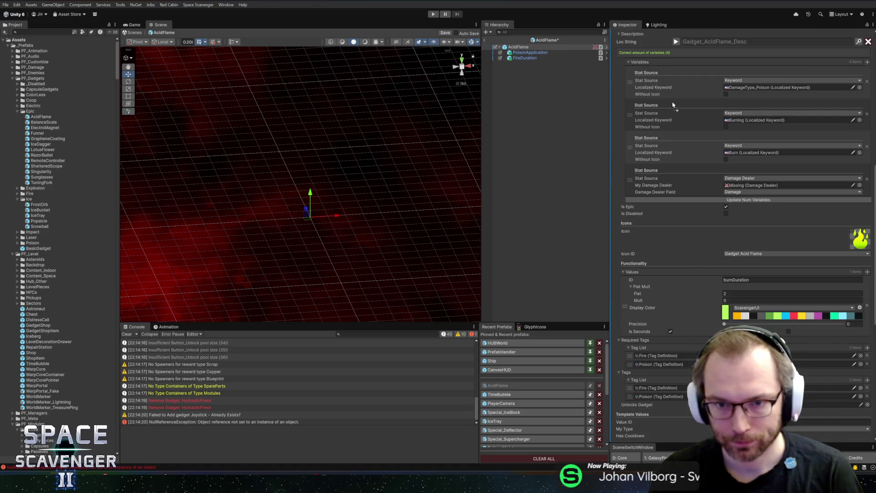
scroll(751, 191, down, 5)
drag(748, 191, 757, 194)
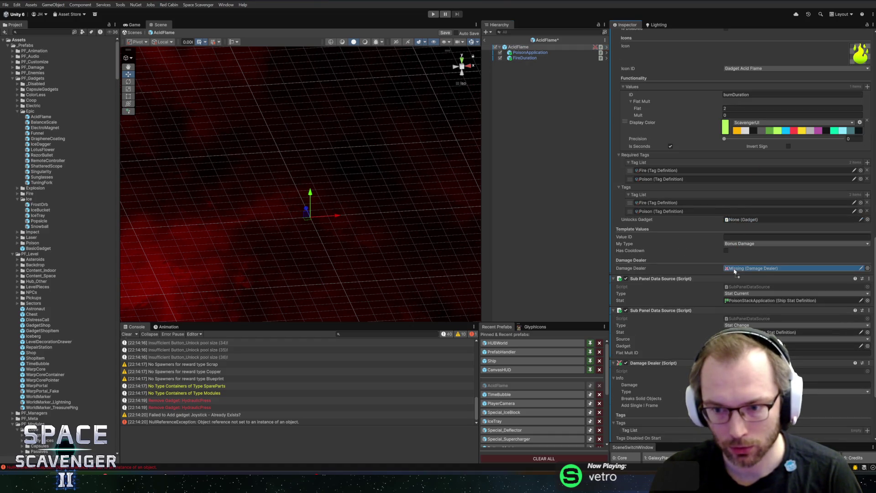
click(525, 53)
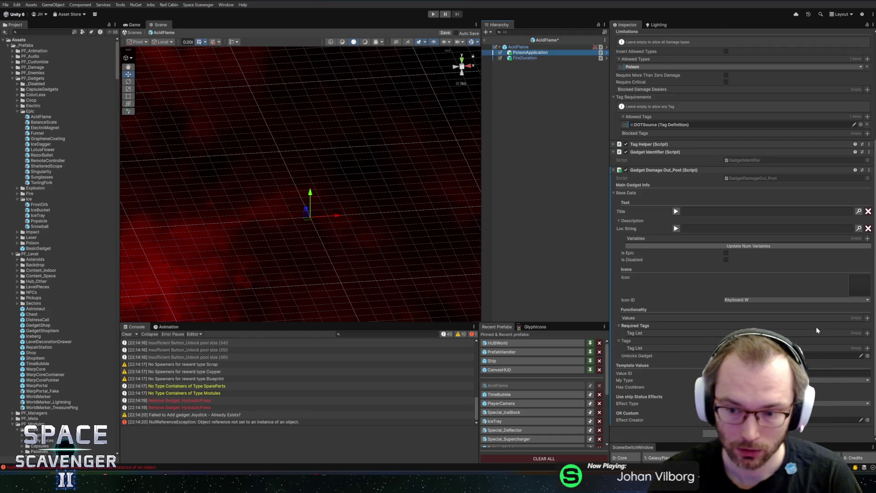
key(Delete)
- Review AcidFlame's settings and description preview, then exit Prefab Mode and enter Play mode
click(521, 47)
scroll(689, 222, down, 4)
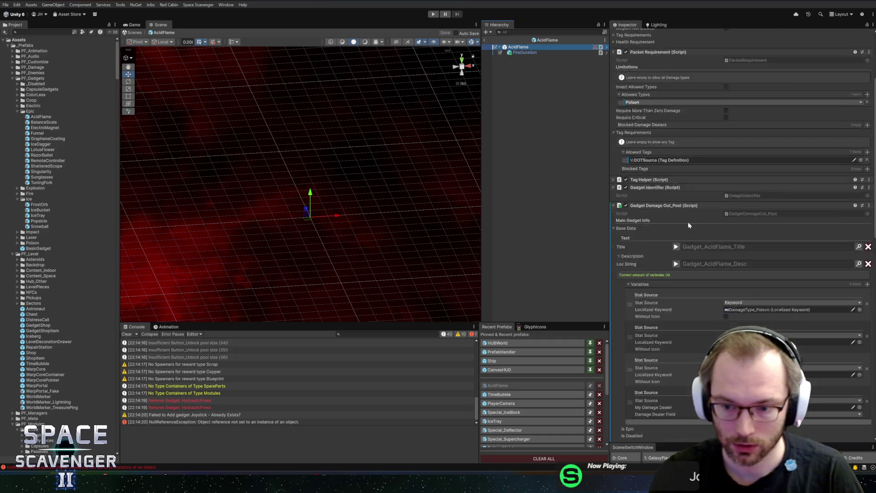
click(676, 283)
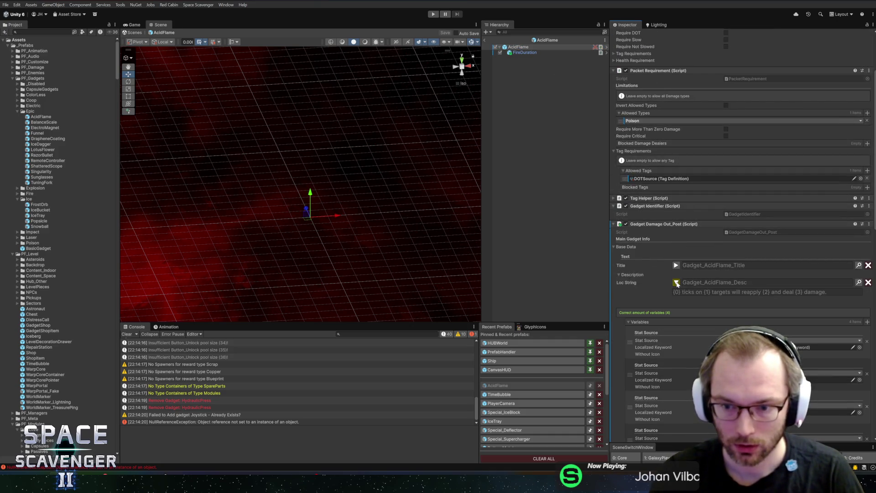
click(677, 283)
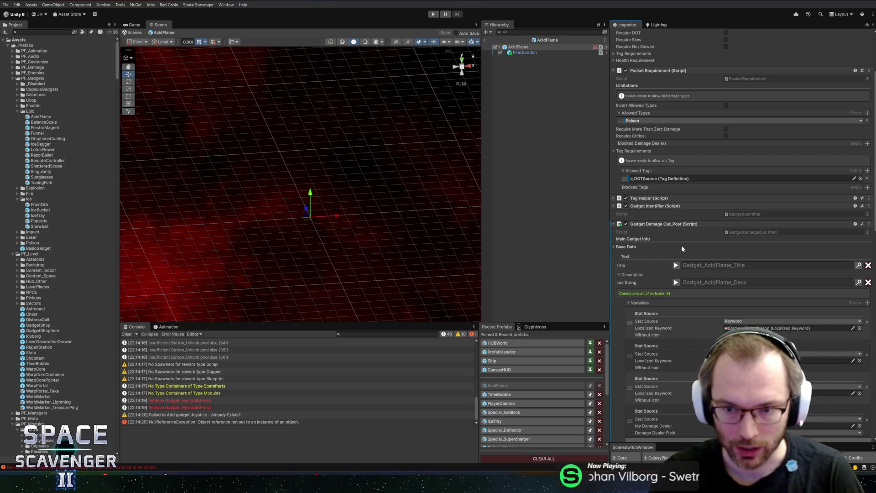
scroll(694, 158, up, 4)
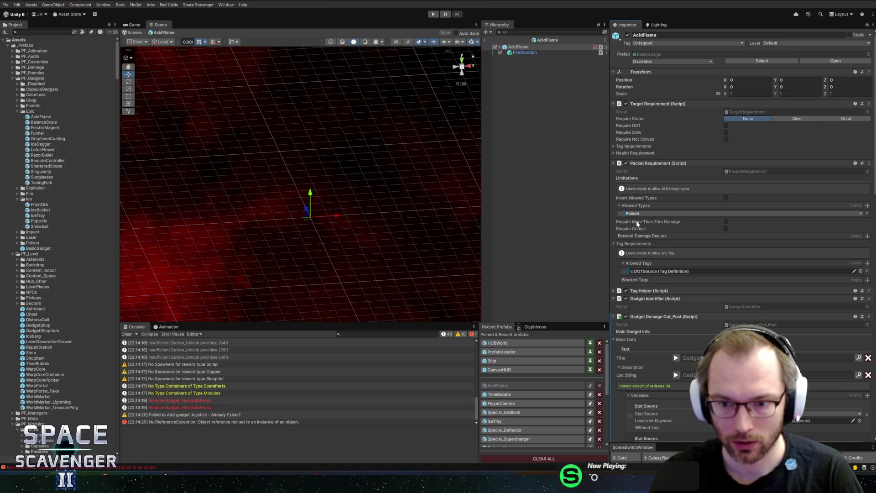
scroll(702, 272, down, 15)
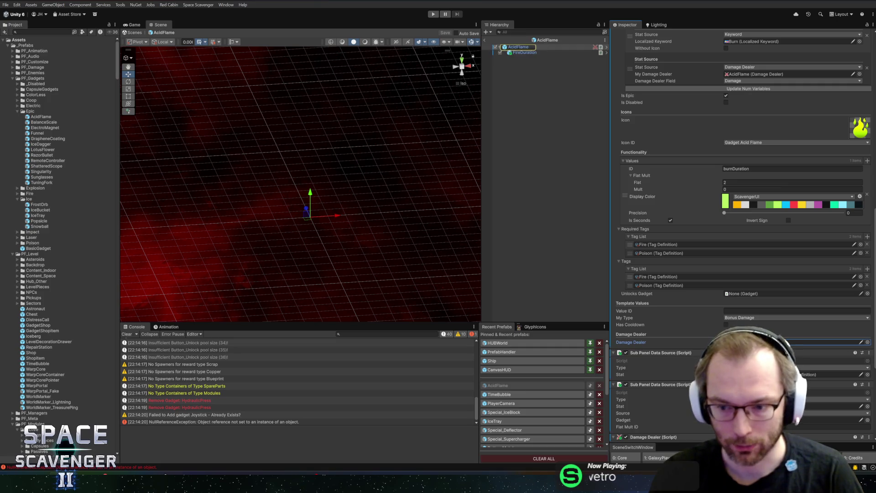
scroll(691, 372, down, 7)
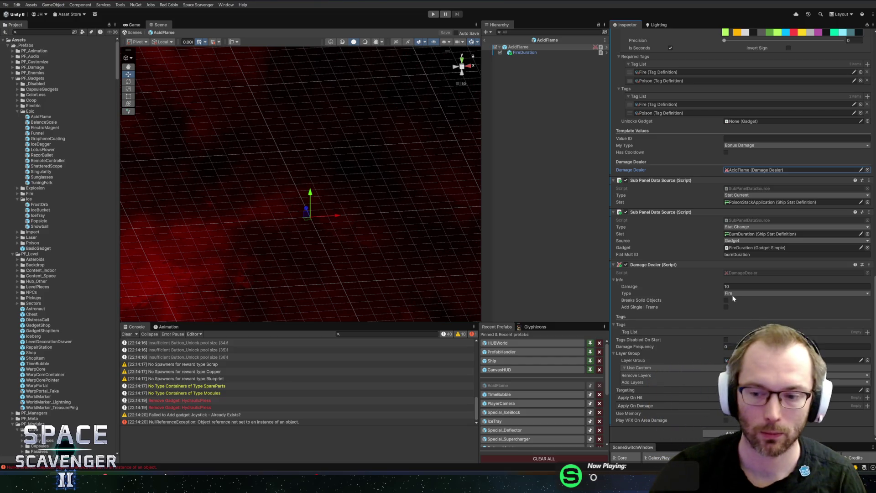
click(486, 40)
click(433, 15)
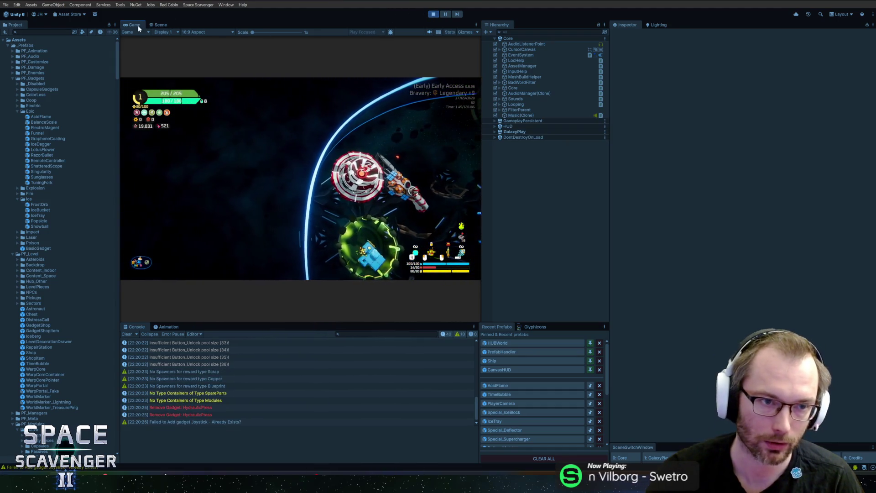
- Maximize the game view, resume play and spawn a Grub with 'spawn Grub'
double_click(137, 25)
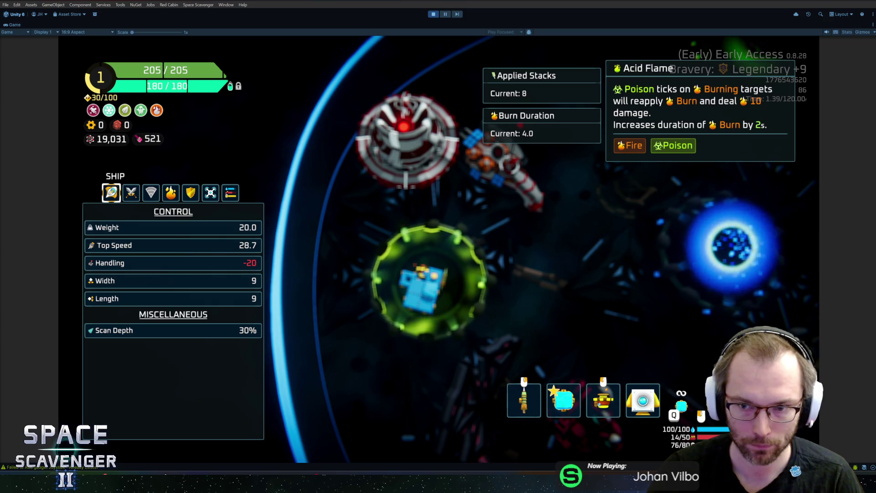
key(Escape)
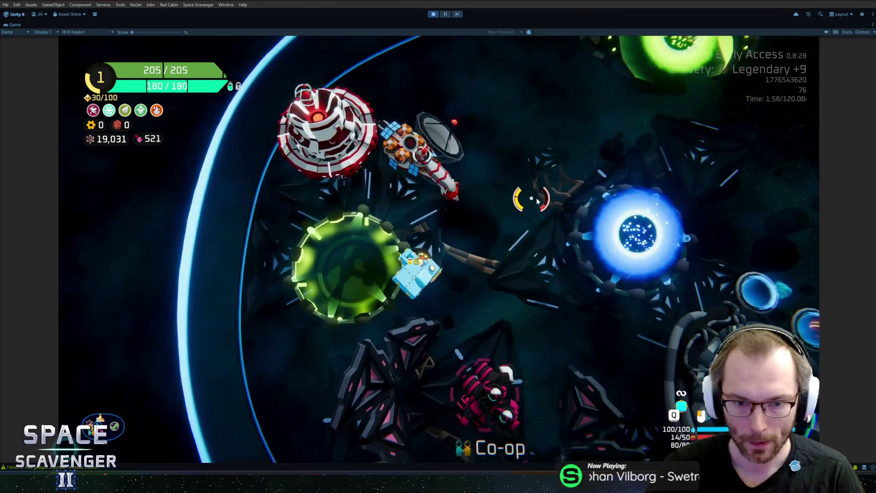
key(w)
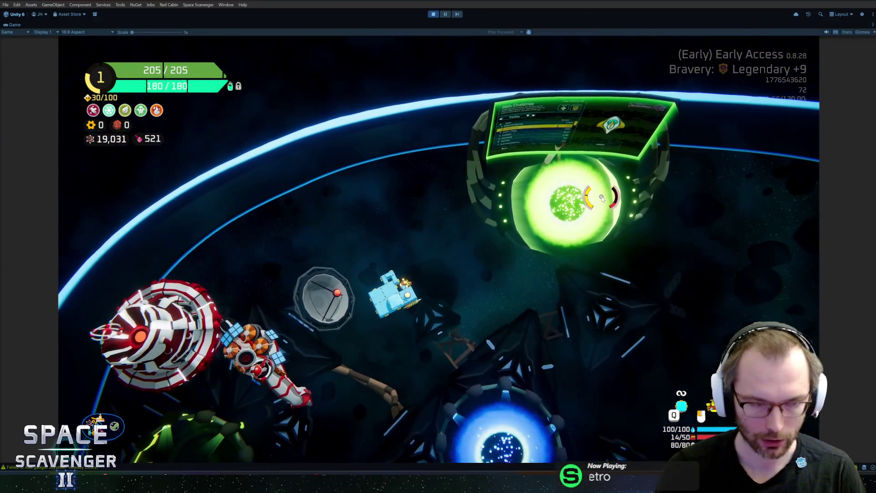
key(grave)
text(spawn )
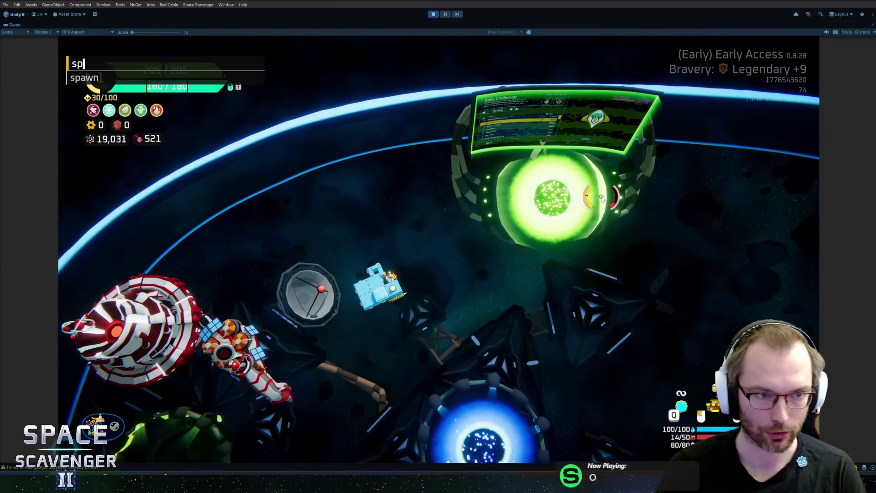
text(Grub)
key(Return)
- Fly around the hub and fire at the target near the reticle
key(s)
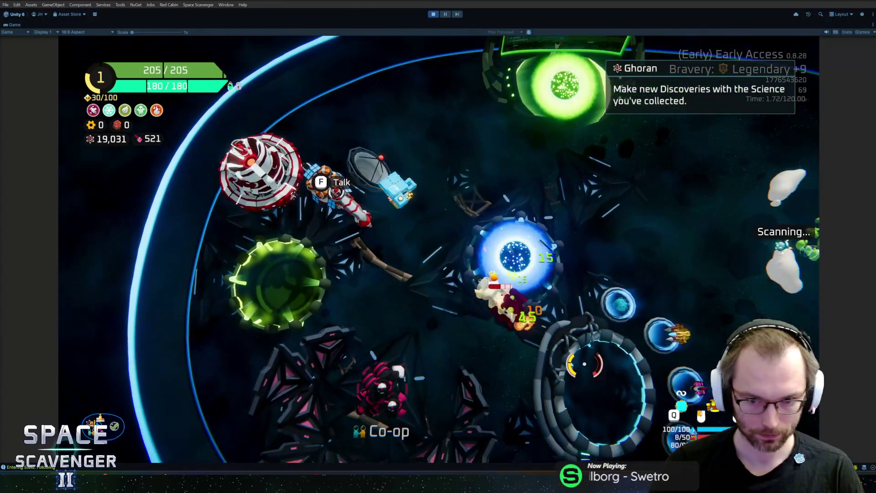
key(d)
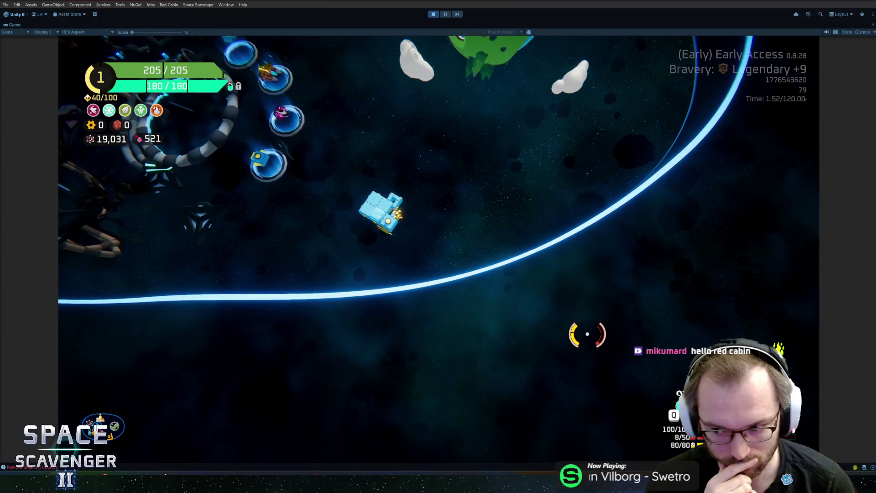
key(a)
key(w)
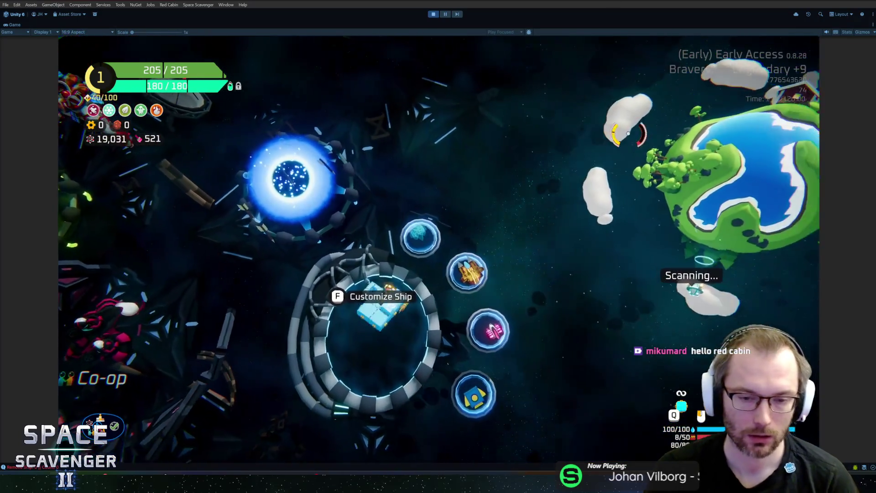
key(w)
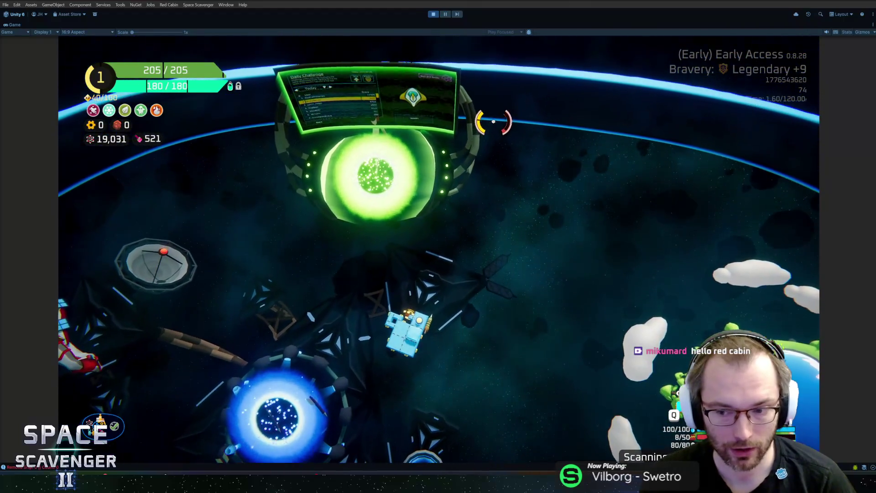
click(518, 177)
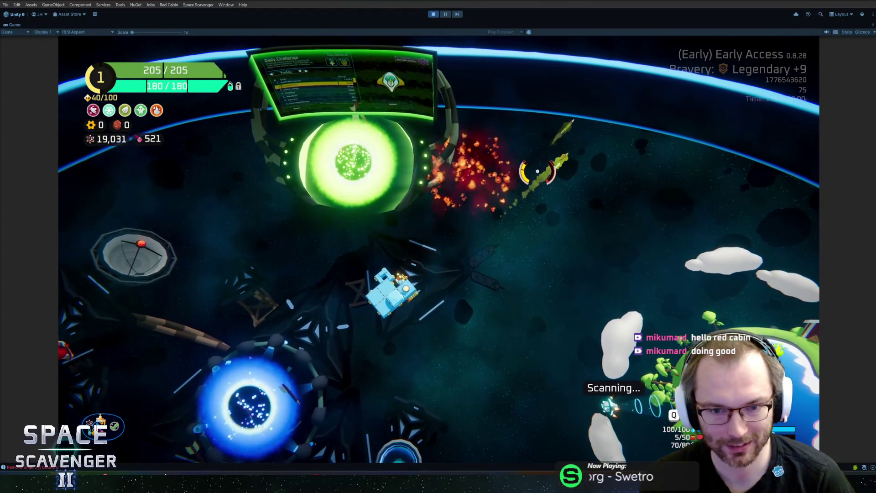
- Spawn a MagmaGolem with 'spawn mag' and attack it until destroyed
key(grave)
text(spawn )
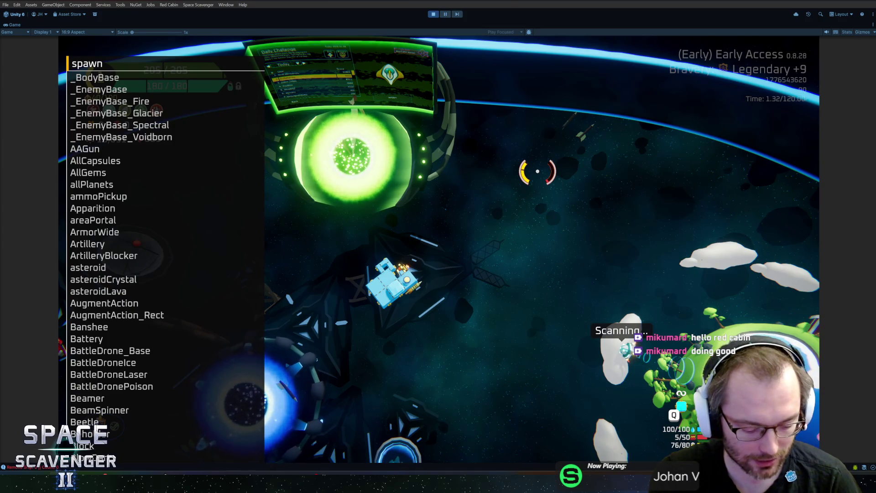
text(mag)
key(Return)
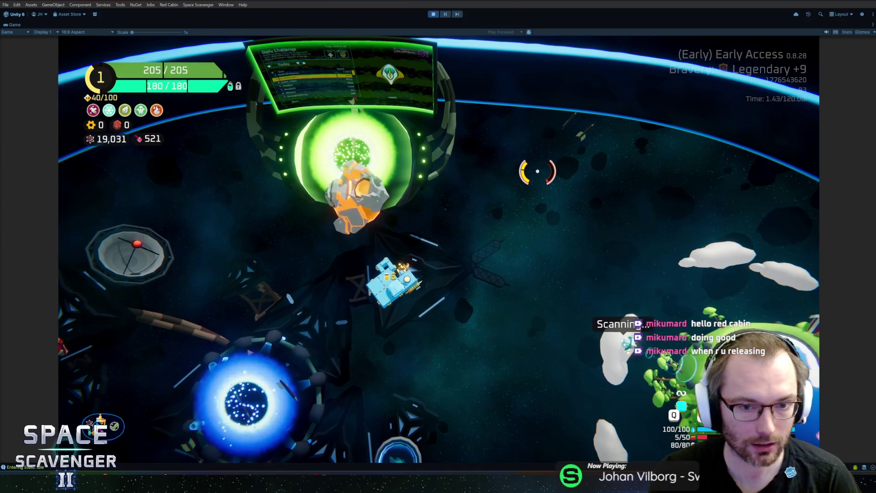
key(a)
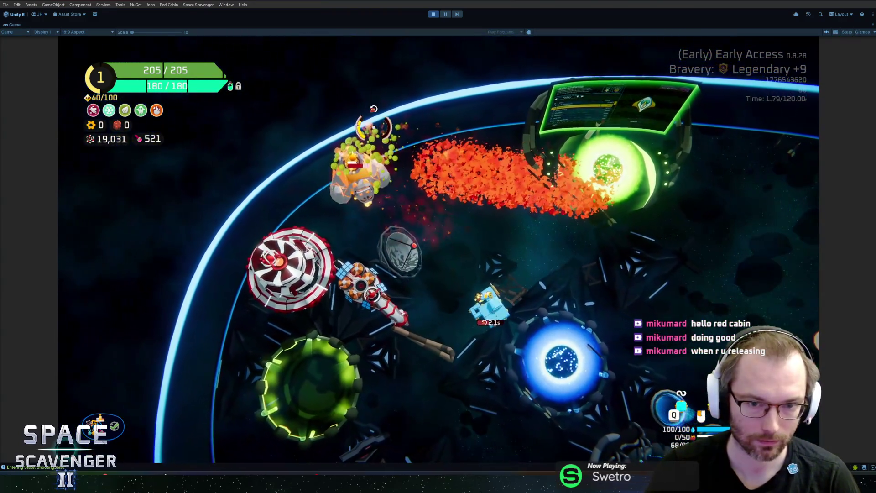
key(w)
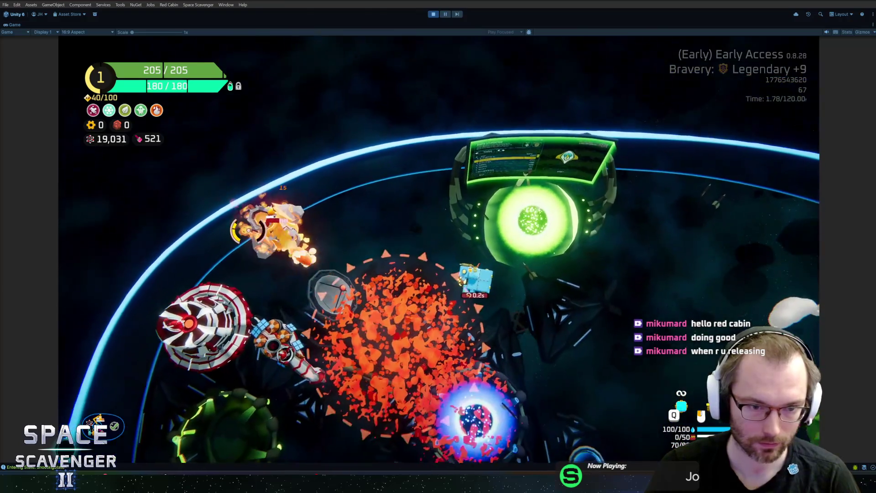
key(d)
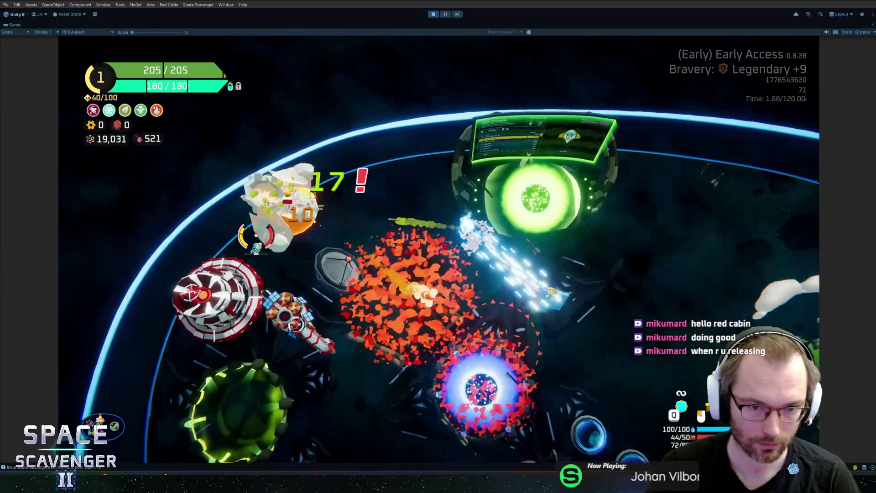
- Fly onto the blue trial portal, away, back, and then past it
key(s)
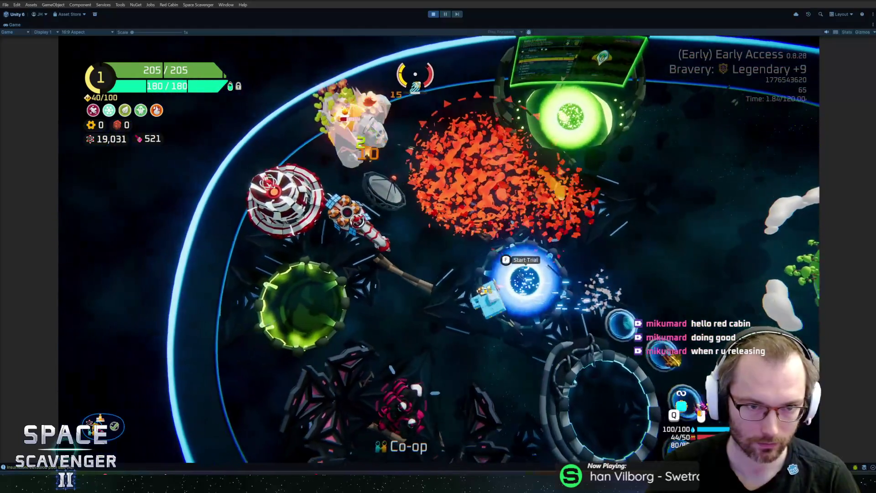
key(a)
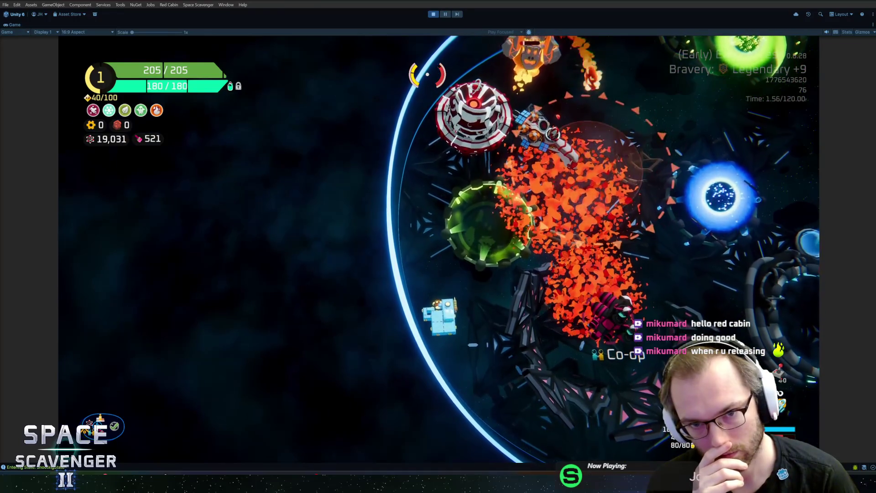
key(d)
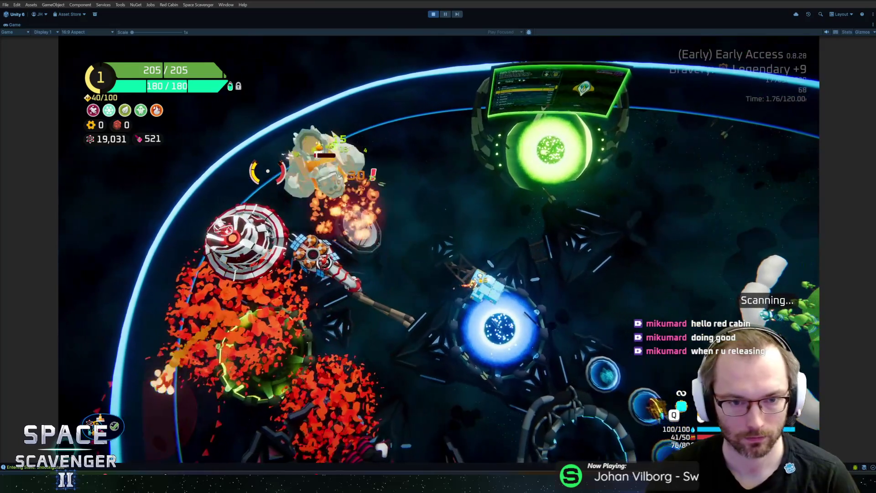
key(s)
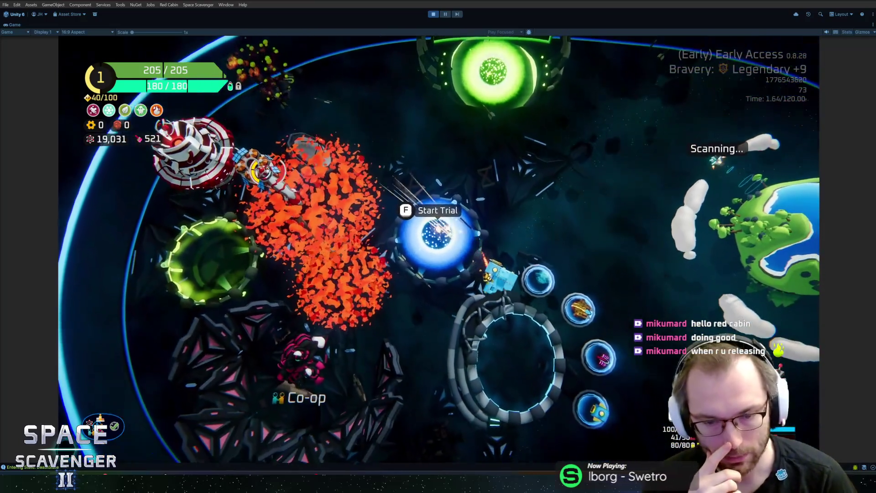
key(s)
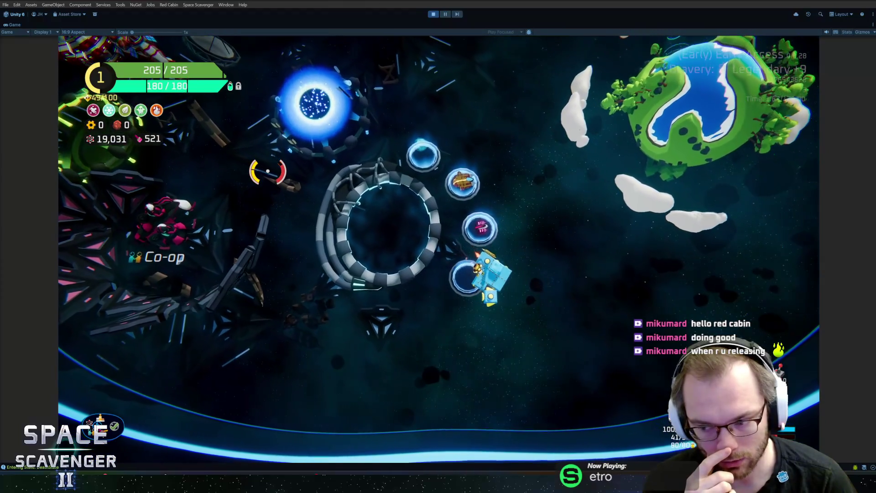
- Fly around the green planet toward the sector's edge
key(w)
key(d)
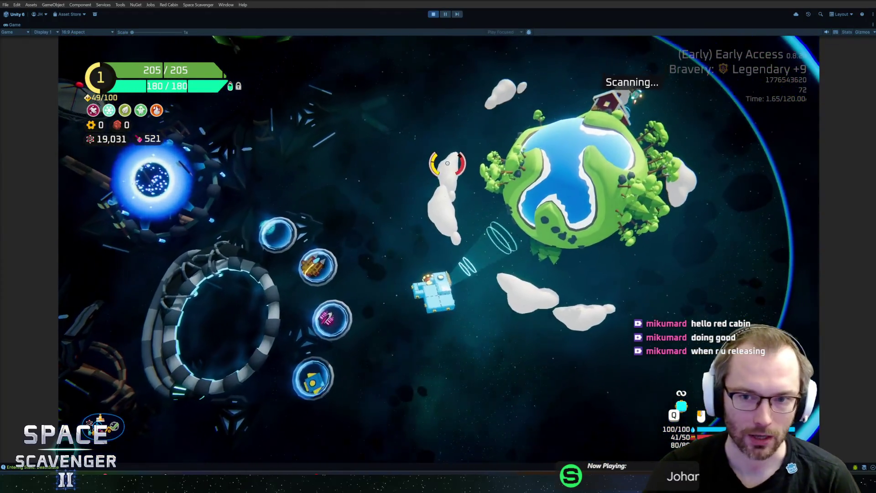
key(w)
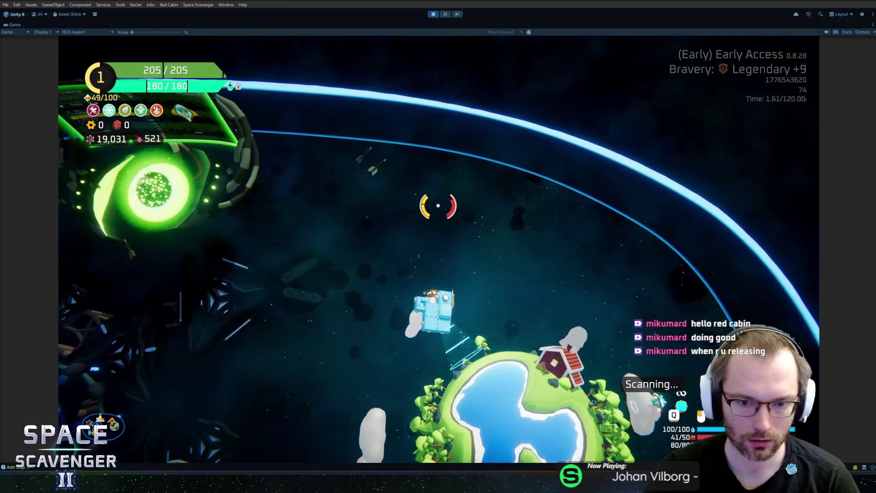
key(d)
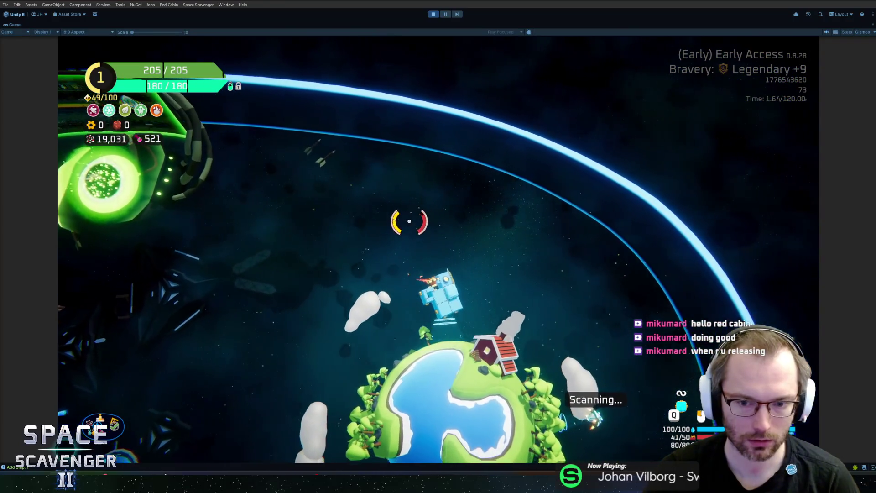
key(s)
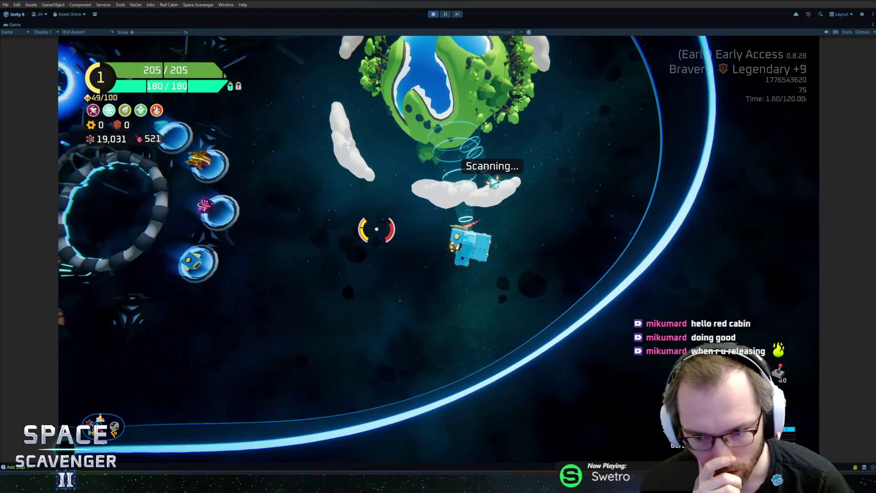
key(a)
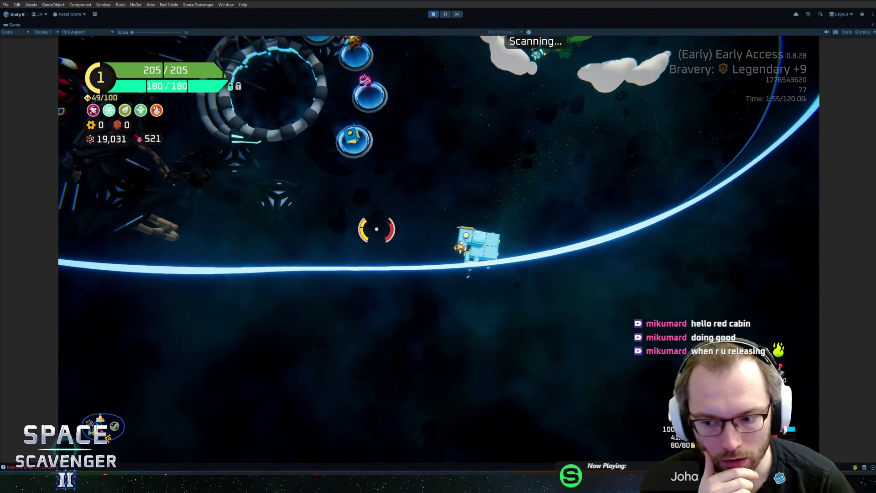
key(w)
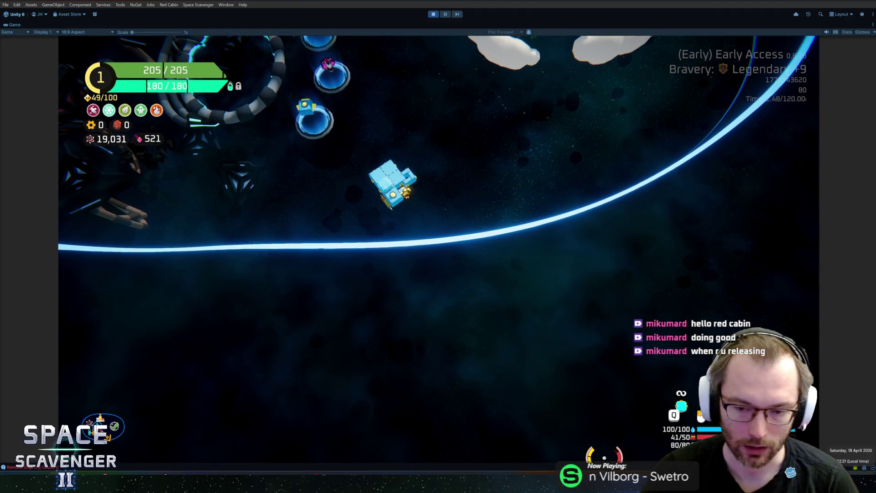
key(super+n)
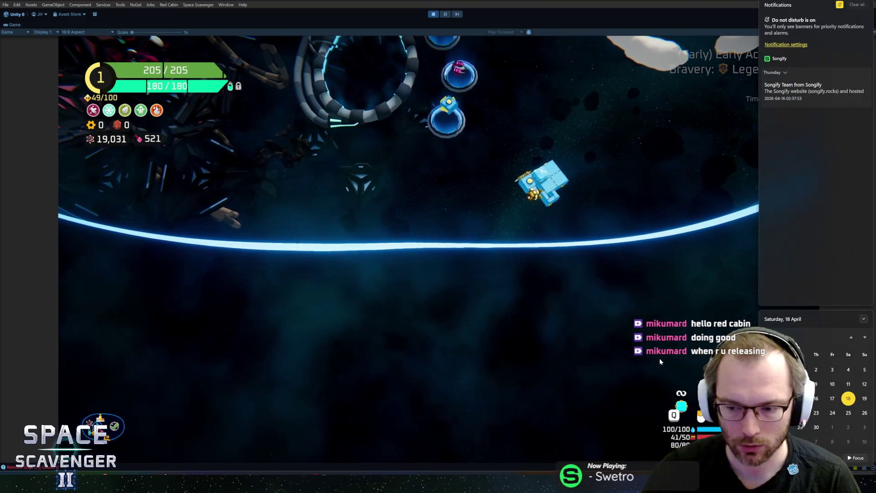
- Dismiss the Windows notifications and calendar panel to reveal the running game again
click(646, 317)
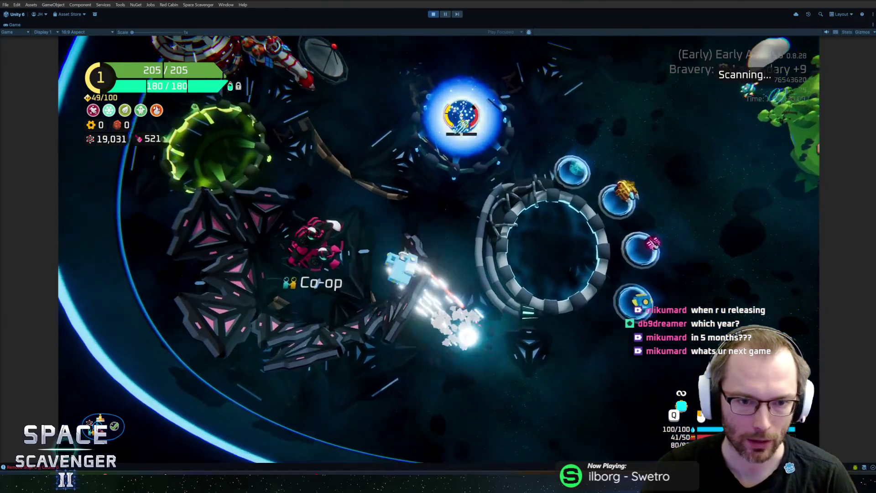
- Choose Single Player in Co-op Setup and fly into the ship customization ring
key(e)
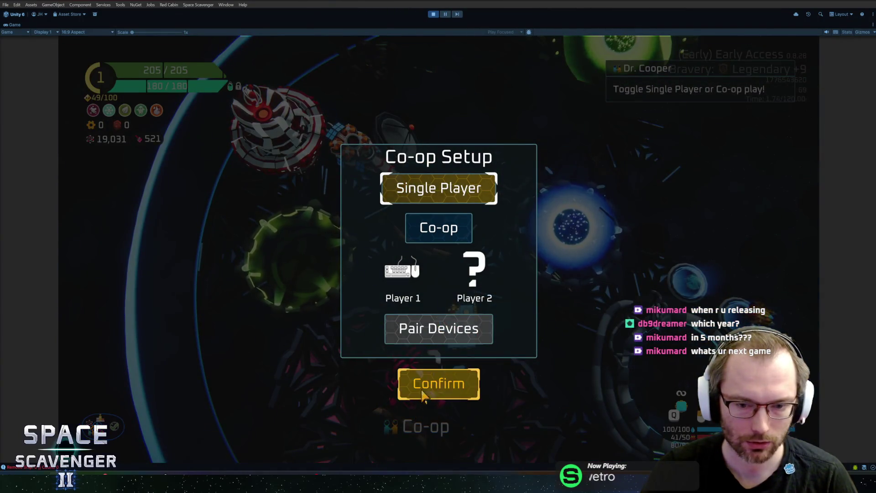
click(420, 398)
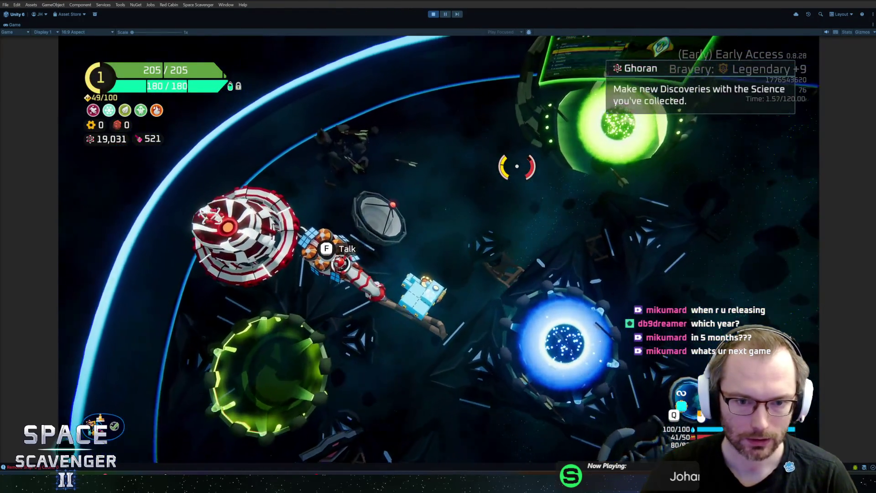
key(d)
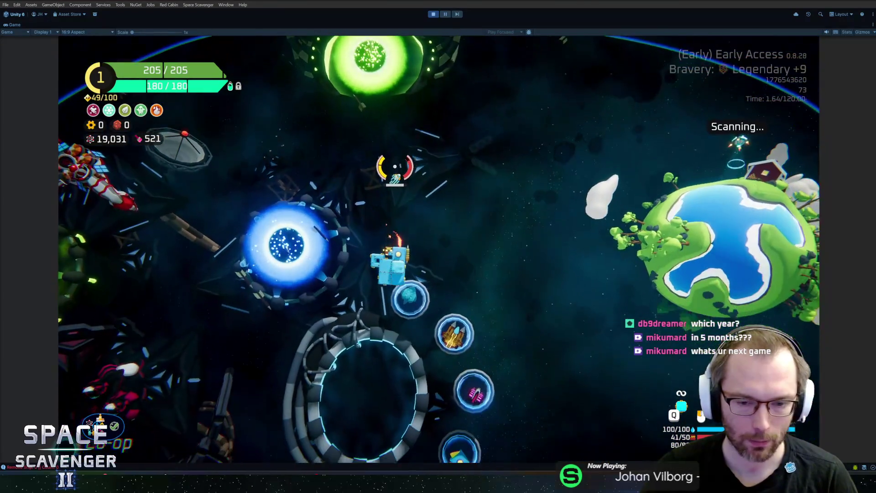
key(s)
- Open the ship selection and preview the second ship's skins and the cube-shaped fourth ship
key(e)
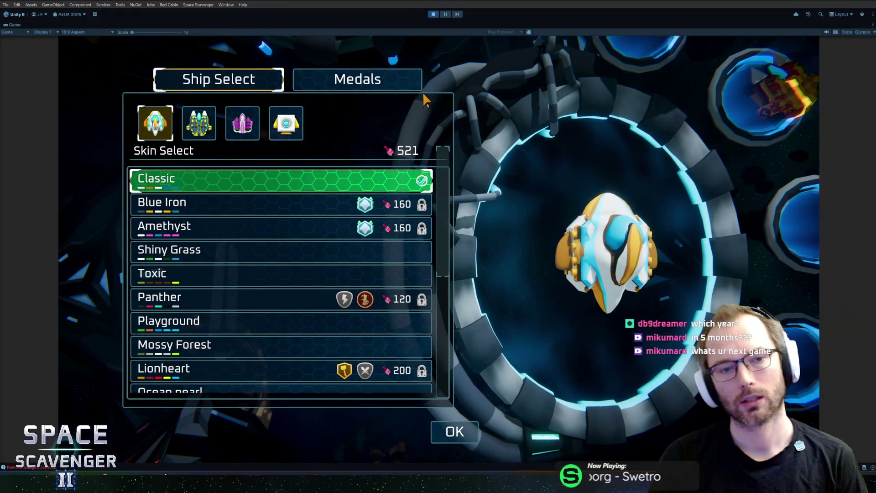
key(Escape)
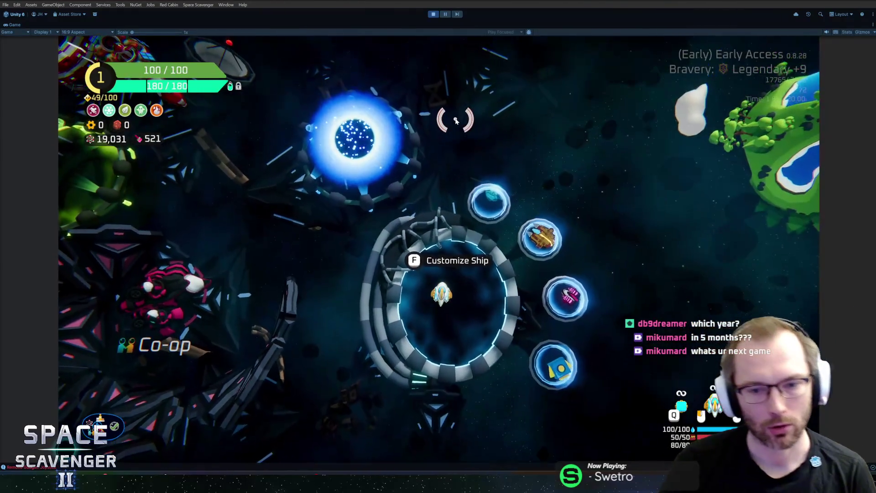
key(e)
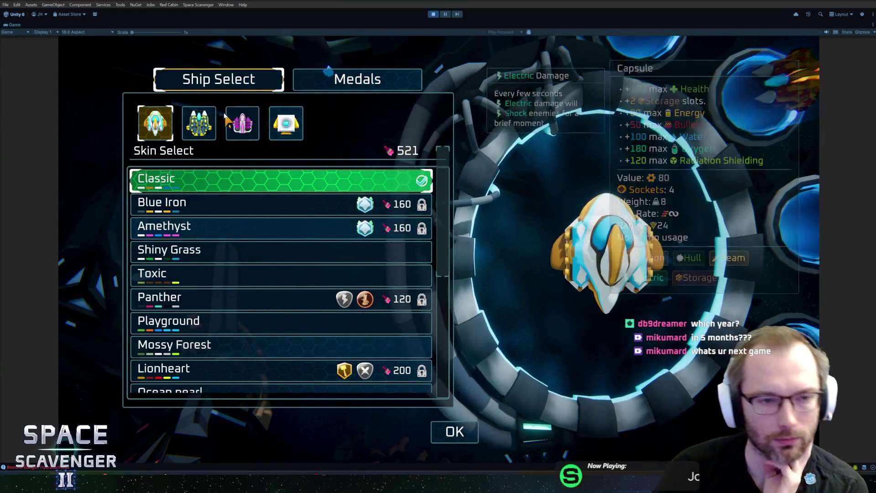
click(216, 127)
click(281, 133)
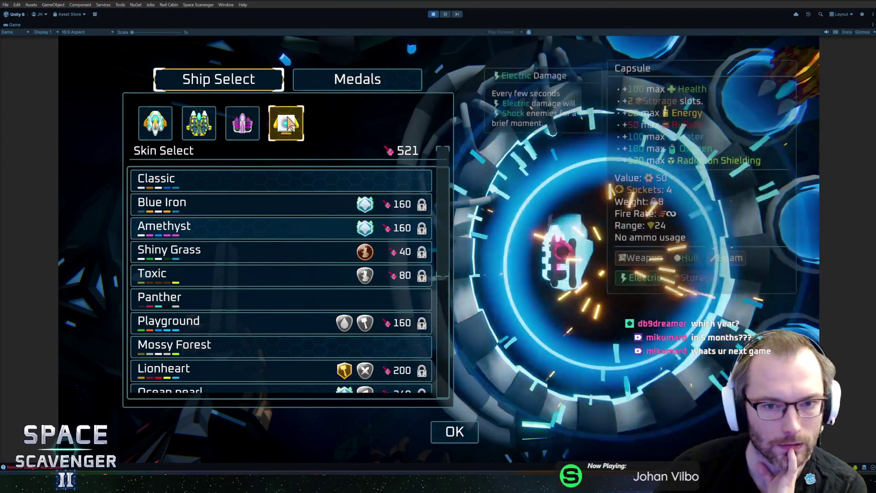
- Scroll through the earned medals list, then close it with OK to resume play
click(351, 82)
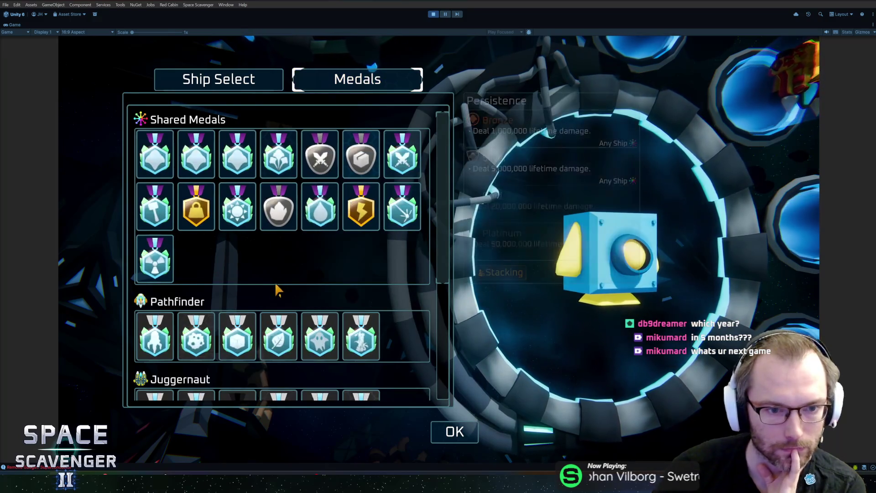
scroll(274, 279, down, 5)
scroll(262, 249, up, 3)
scroll(258, 251, down, 5)
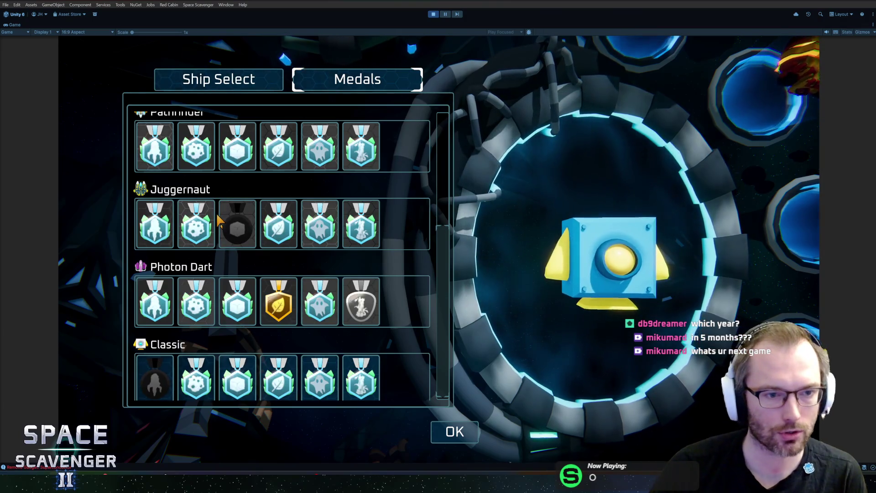
mouse_move(222, 208)
mouse_move(271, 303)
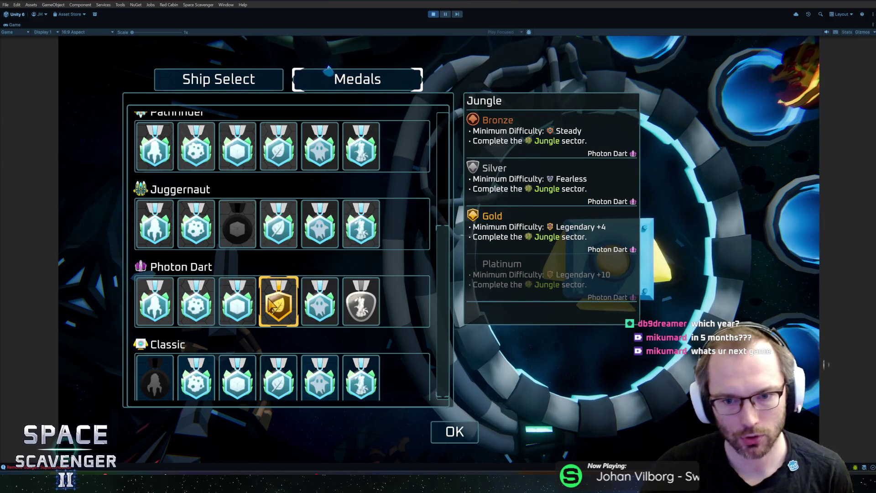
scroll(279, 312, down, 1)
click(454, 432)
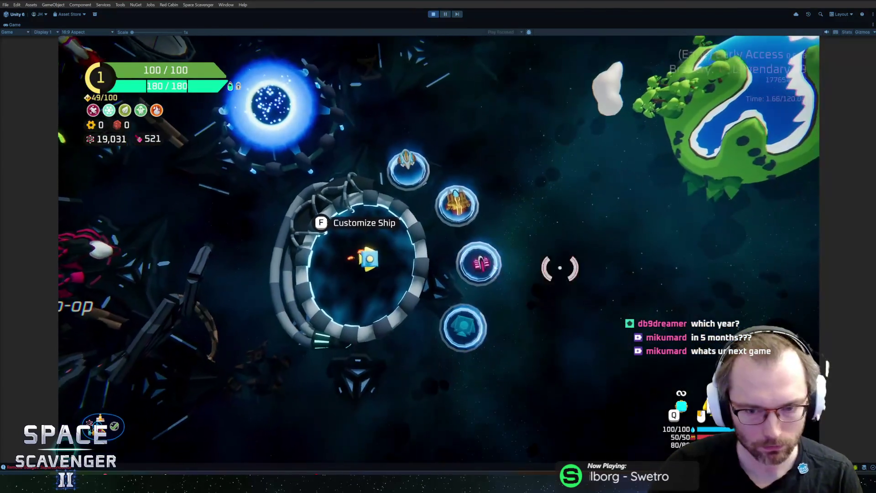
- Enter the trial portal and enable the spiral and plus anomalies to raise bravery
key(s)
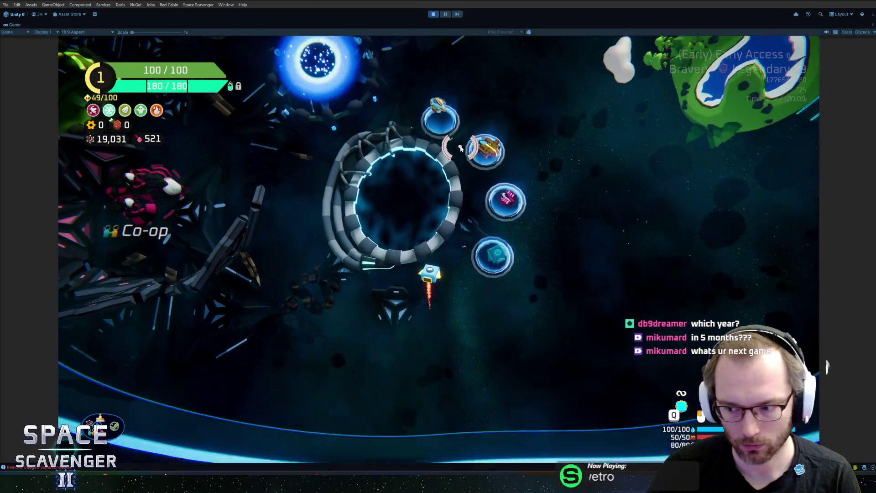
key(w)
key(f)
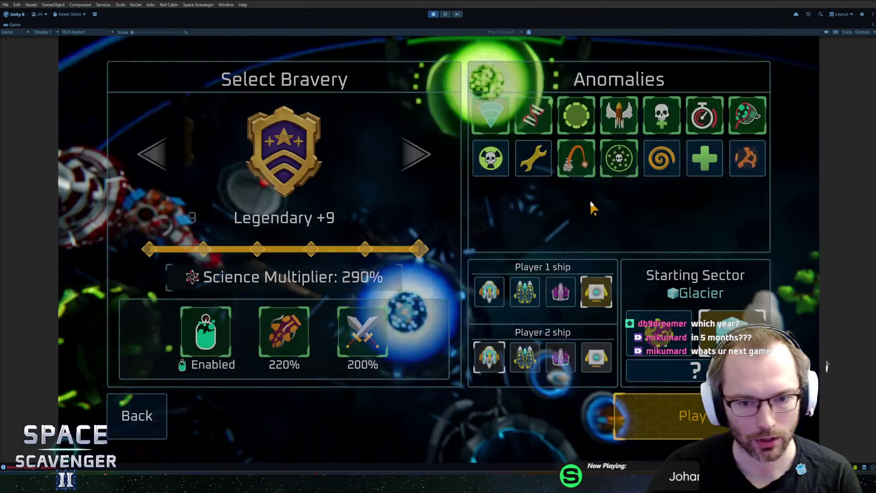
click(662, 159)
click(705, 158)
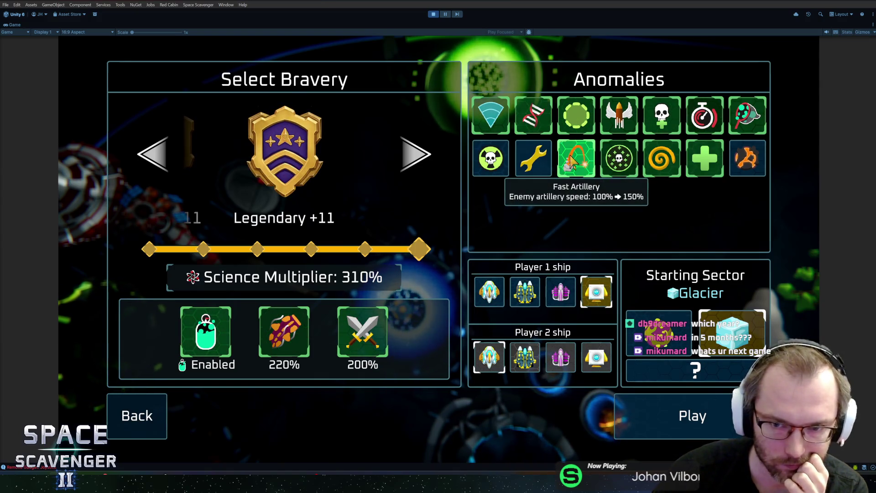
click(685, 416)
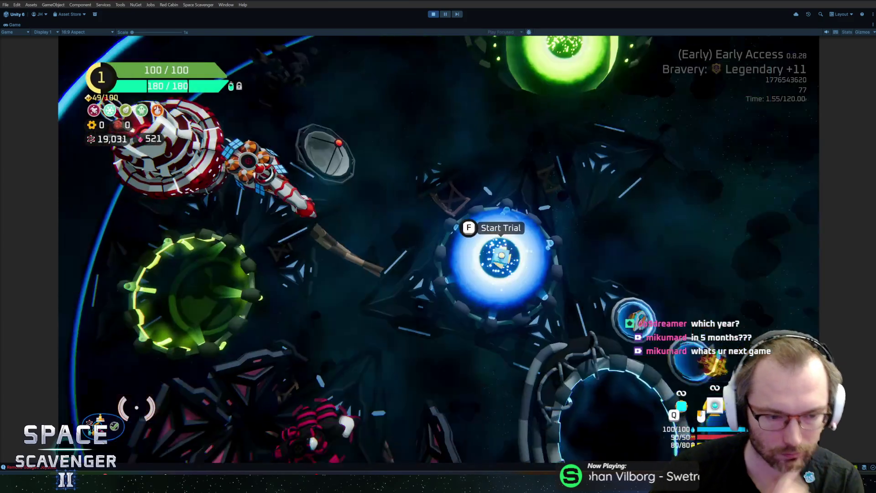
- Scroll through the Science Research blueprint list, then close it
key(f)
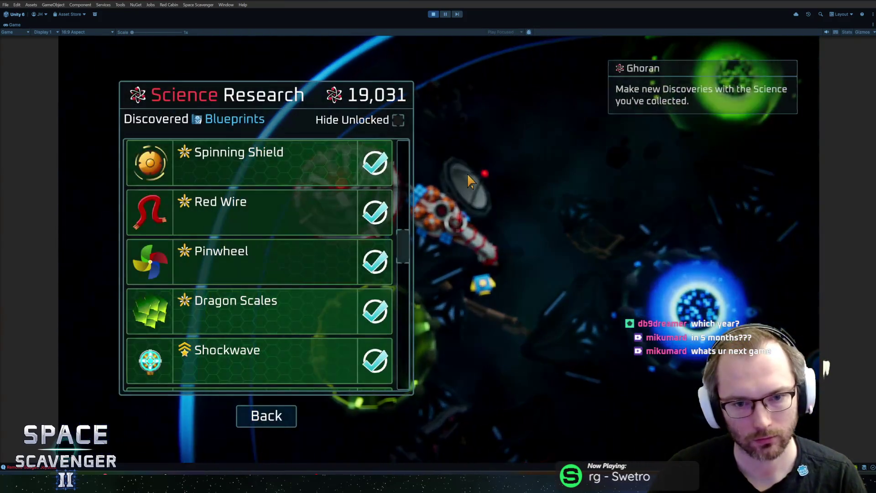
scroll(319, 247, down, 3)
scroll(296, 233, down, 10)
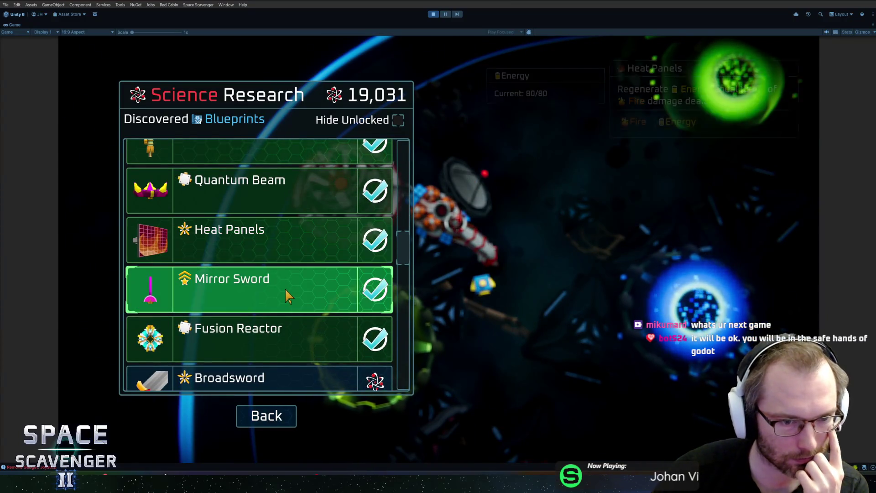
scroll(287, 274, down, 6)
scroll(277, 234, down, 1)
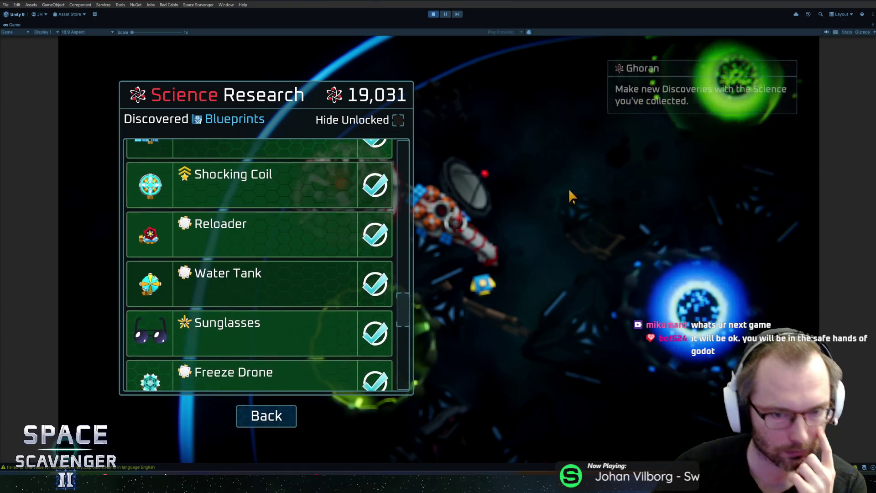
key(f)
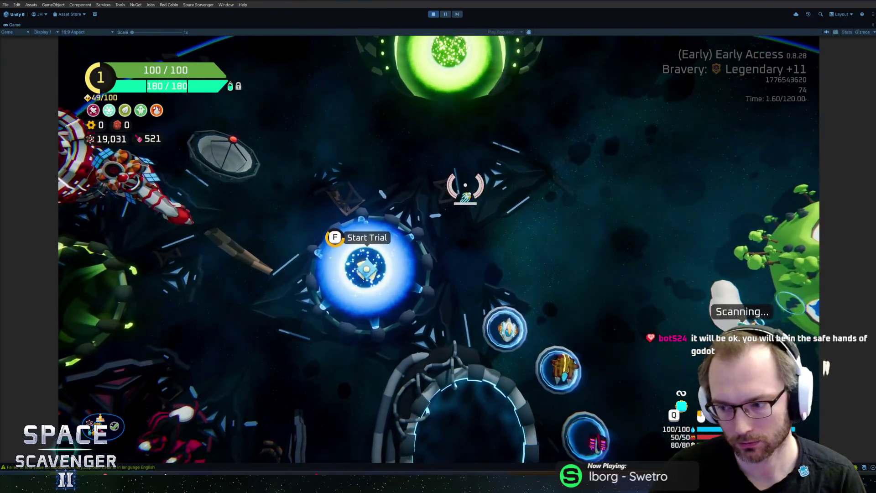
- Reopen trial setup at Legendary +11, pick the purple Player 1 ship and start the Glacier run
key(f)
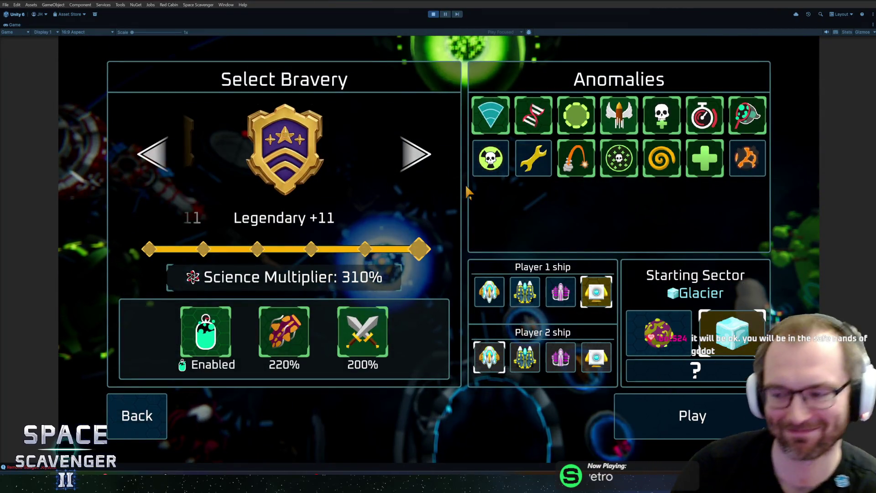
click(413, 157)
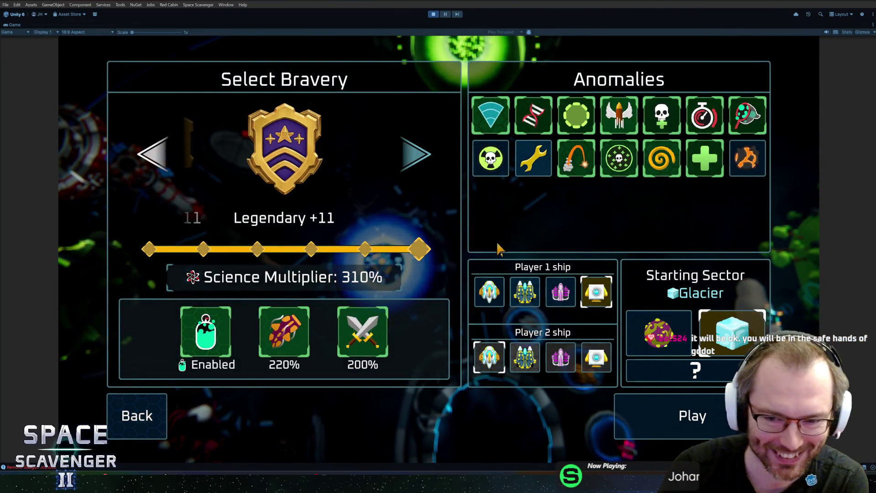
click(557, 295)
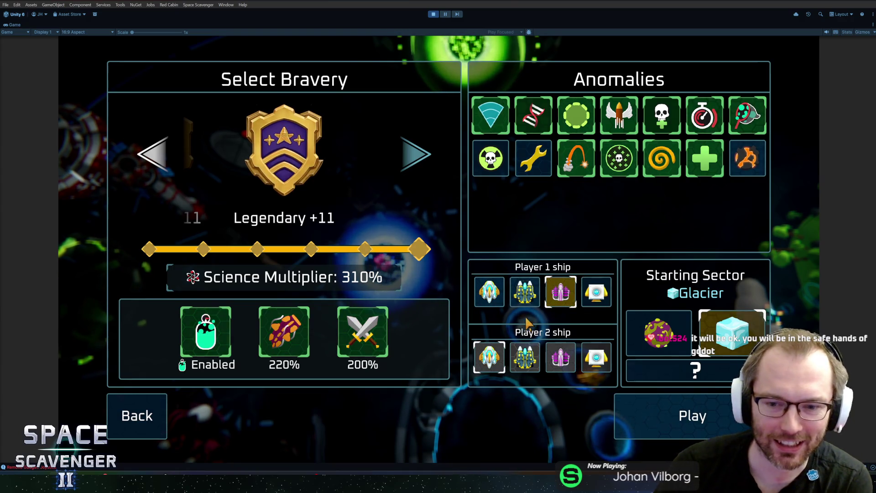
click(671, 416)
key(f)
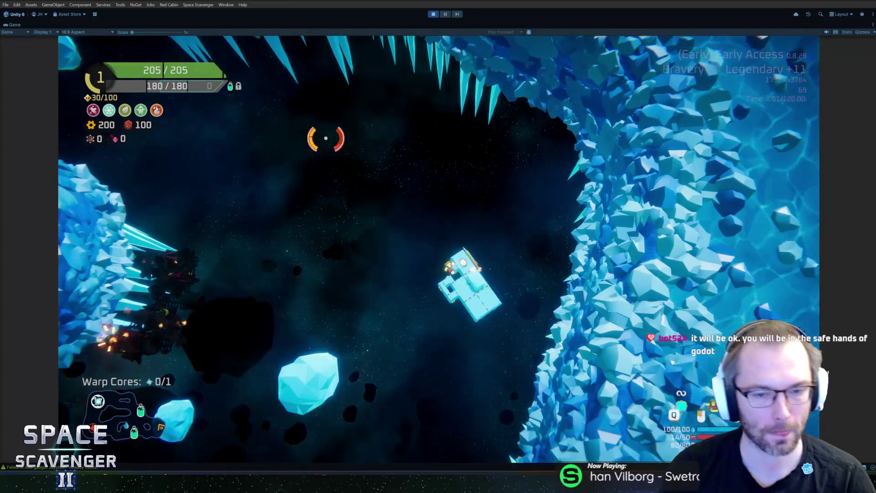
- Fly to the Oxygen Station and open the ship stats panel showing Fireballs' 50 area fire damage
mouse_move(299, 270)
mouse_down()
mouse_move(289, 269)
mouse_move(307, 200)
mouse_move(405, 122)
mouse_move(309, 172)
mouse_move(288, 193)
mouse_move(298, 173)
mouse_move(493, 125)
mouse_move(479, 137)
mouse_move(456, 129)
mouse_move(378, 187)
mouse_move(327, 272)
mouse_up()
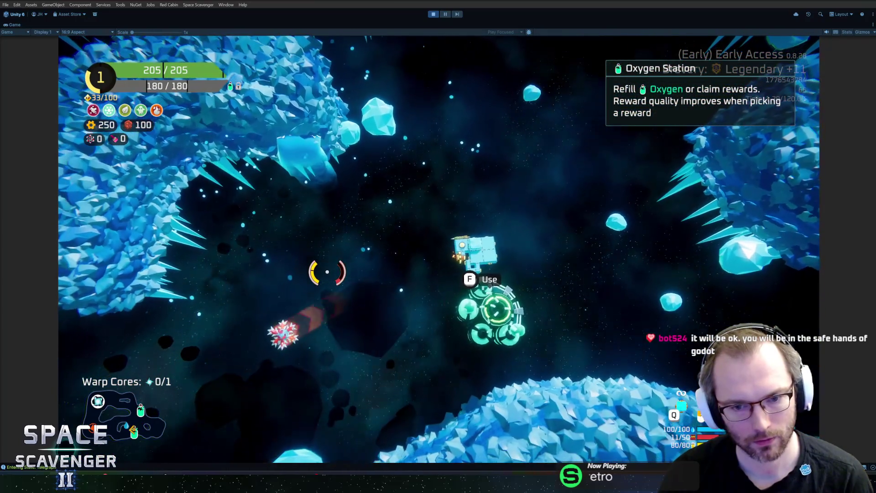
key(w+d)
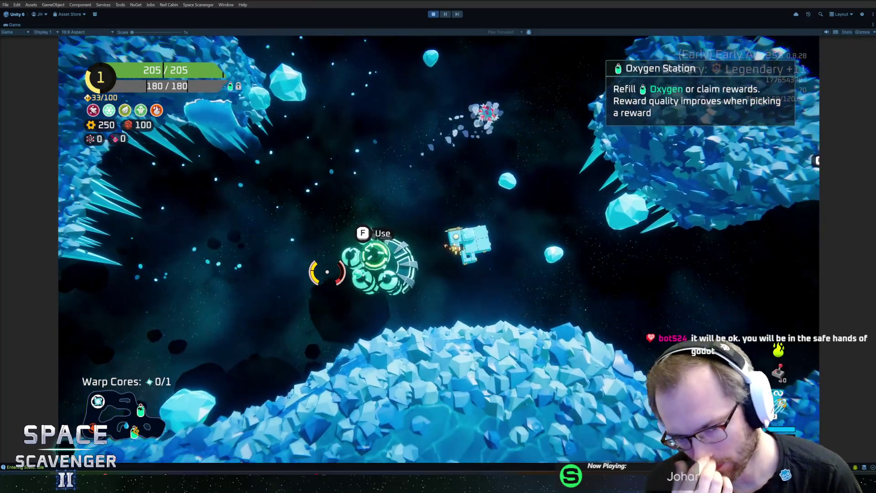
key(d)
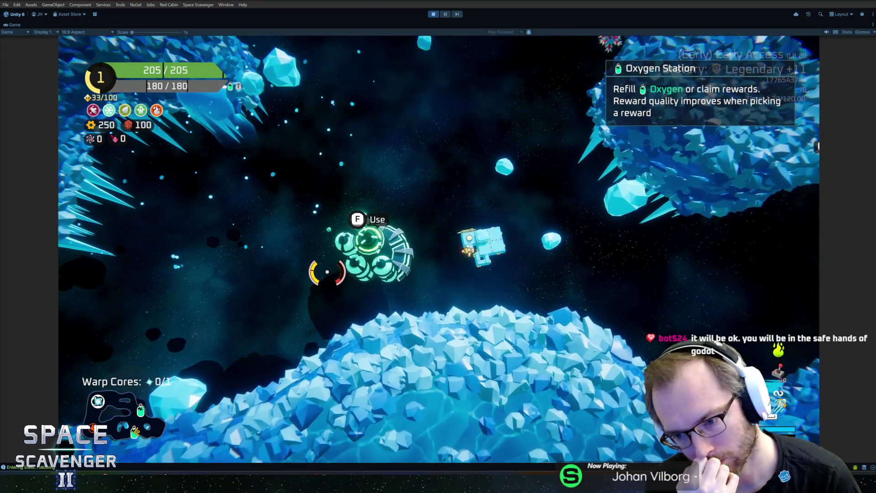
key(a)
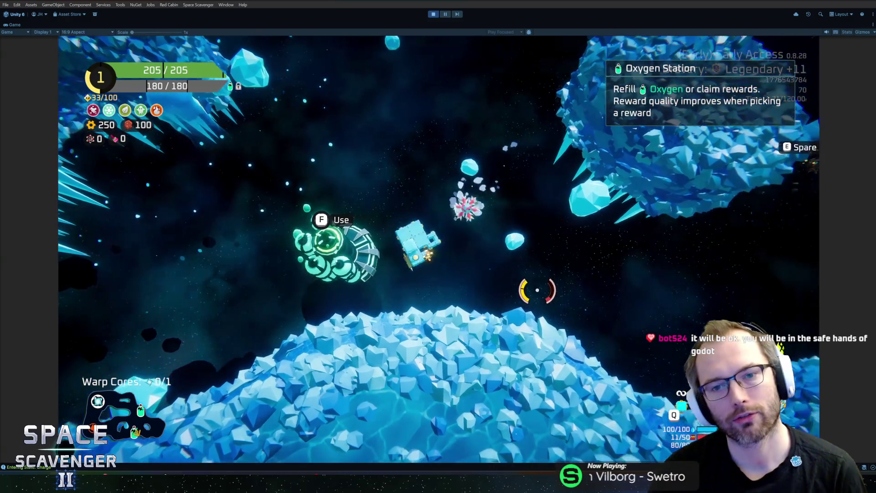
key(a)
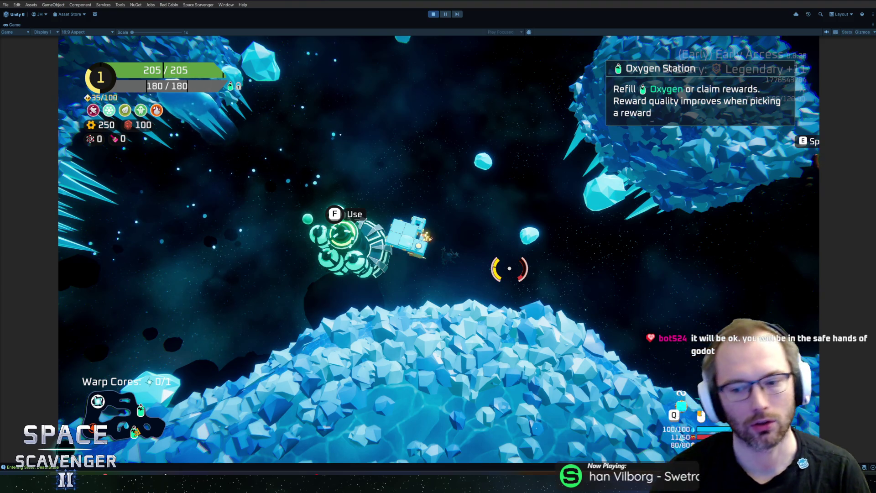
key(Tab)
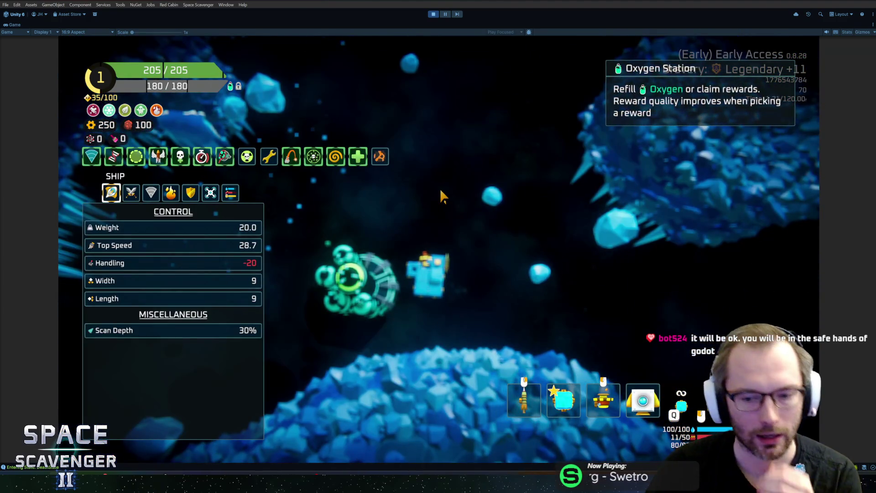
mouse_move(595, 398)
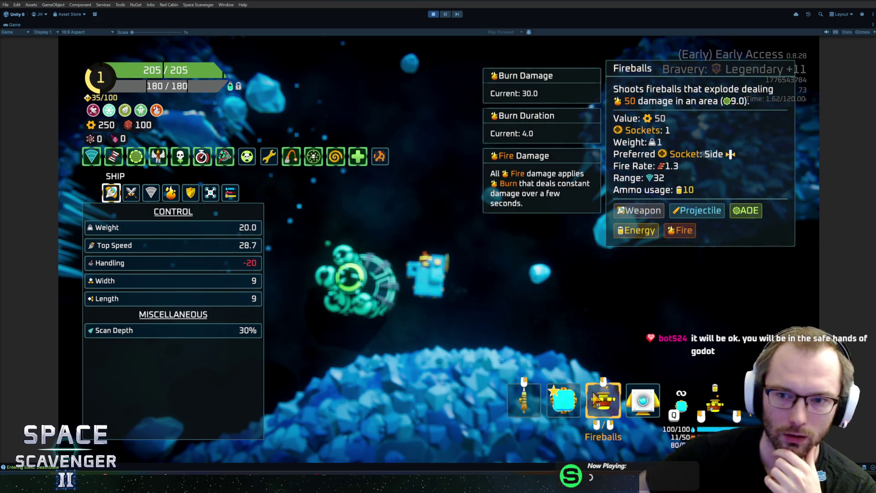
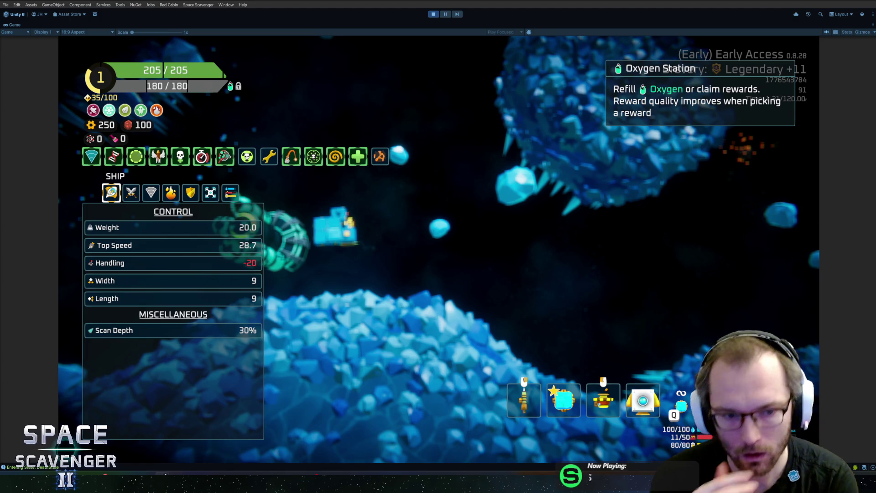
- Spawn a Grub with the console command 'spawn Grub' and fly the ship to fight it
key(Escape)
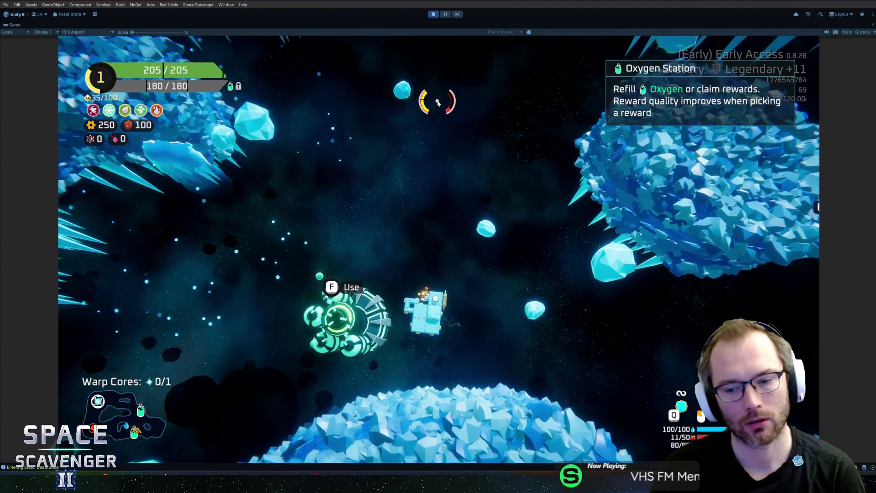
key(grave)
text(spawn Grub)
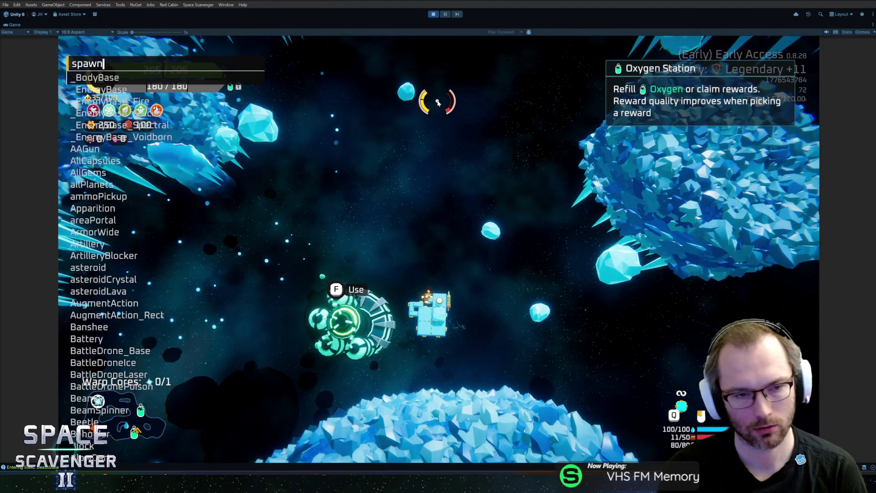
key(Return)
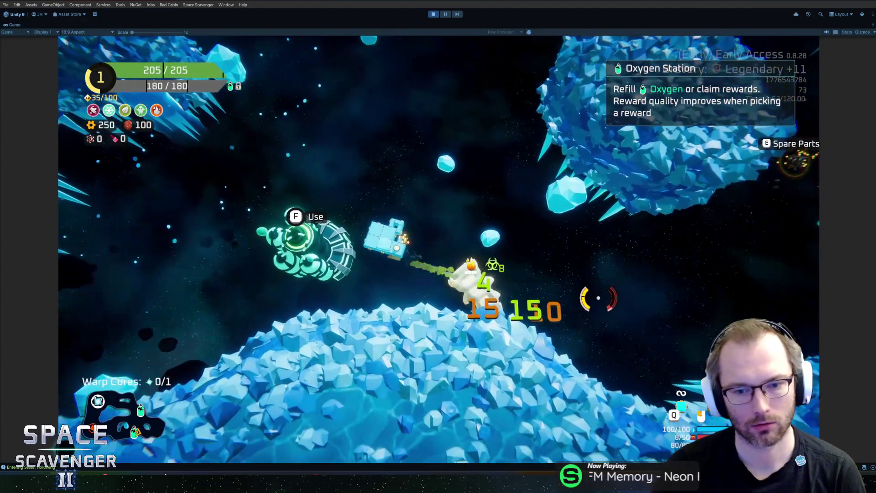
key(w)
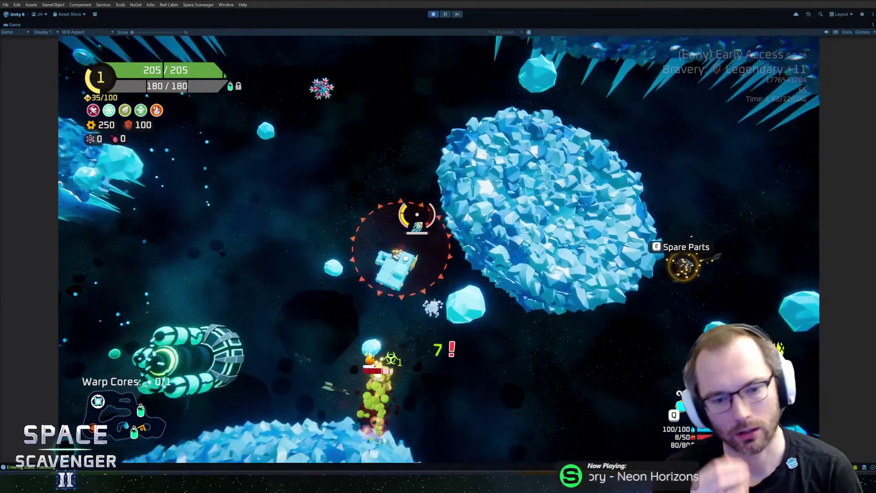
key(a)
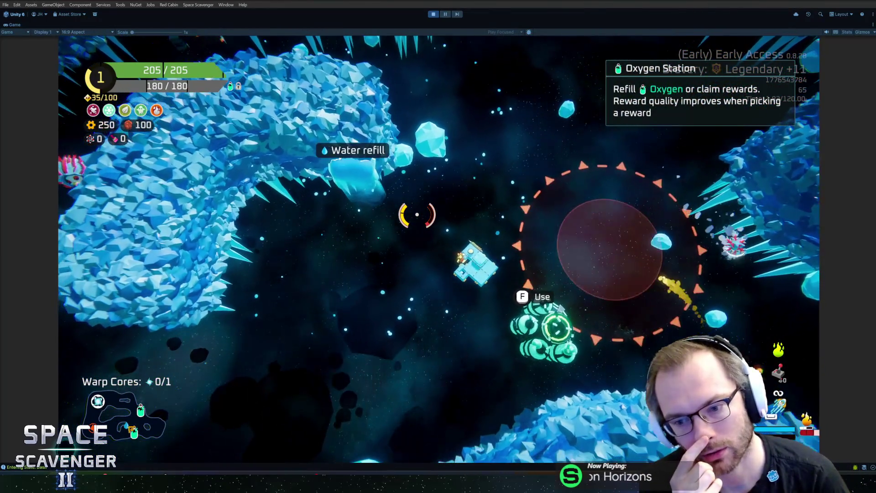
key(a)
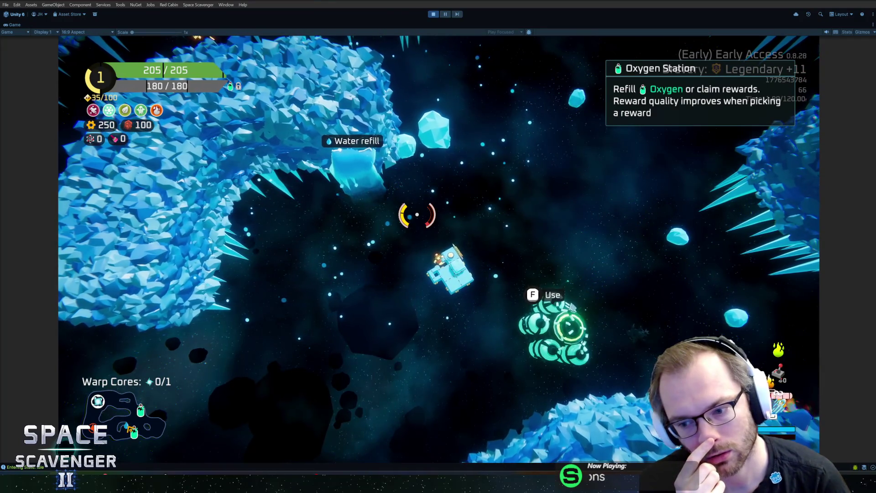
key(a)
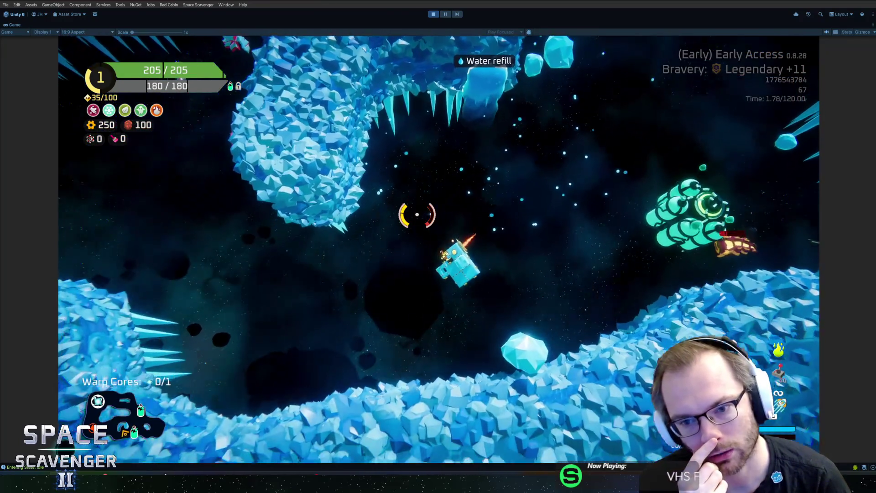
key(d)
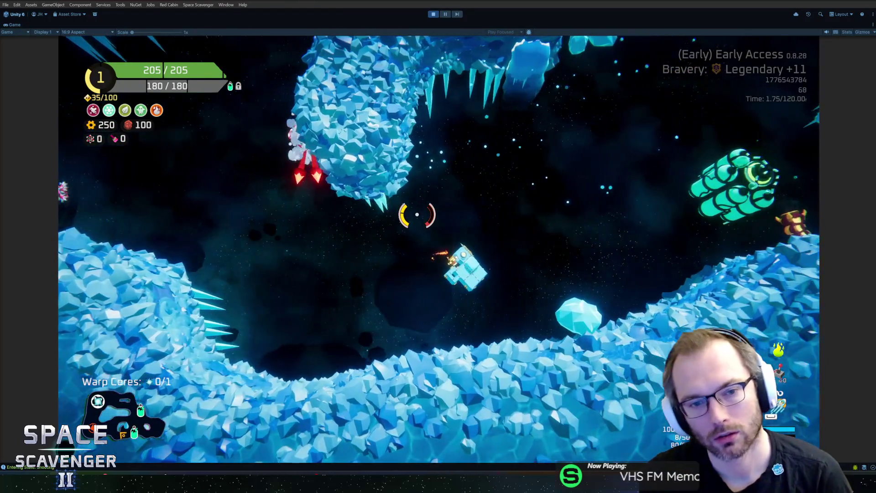
- Show the Fireballs and Acid Flame stats: Applied Stacks 8, Burn Duration 4.0
key(Tab)
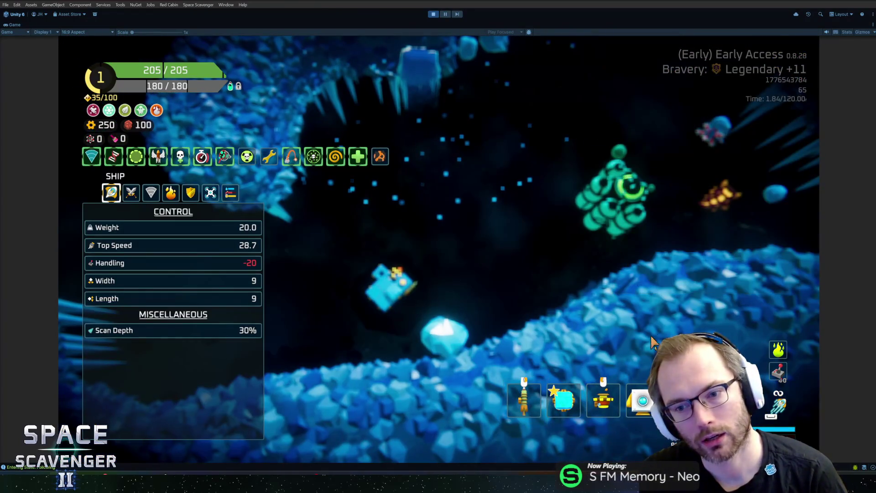
mouse_move(592, 411)
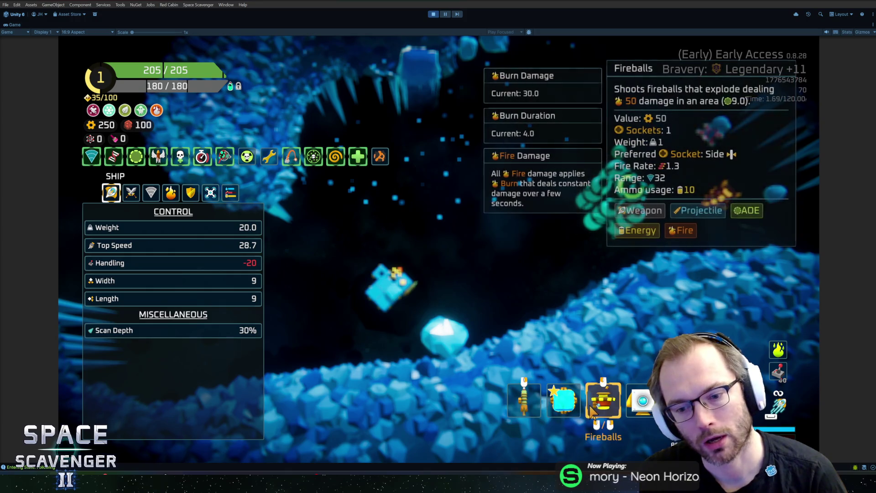
mouse_move(777, 352)
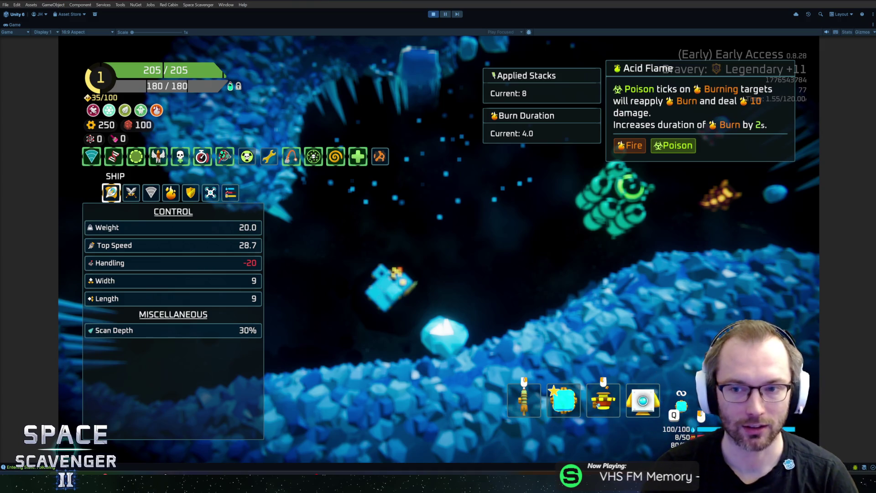
- Run 'gadget add PoisonIcicle' in the console, check the stats panel, then resume flying
key(grave)
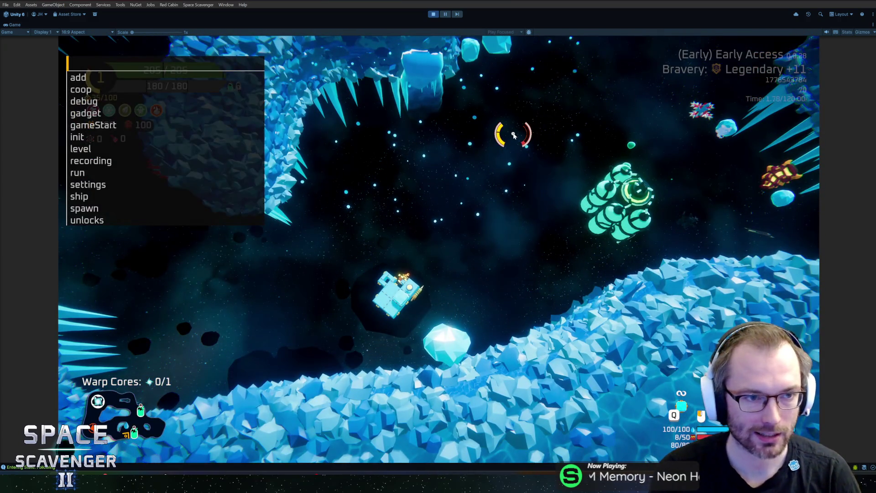
text(spawn)
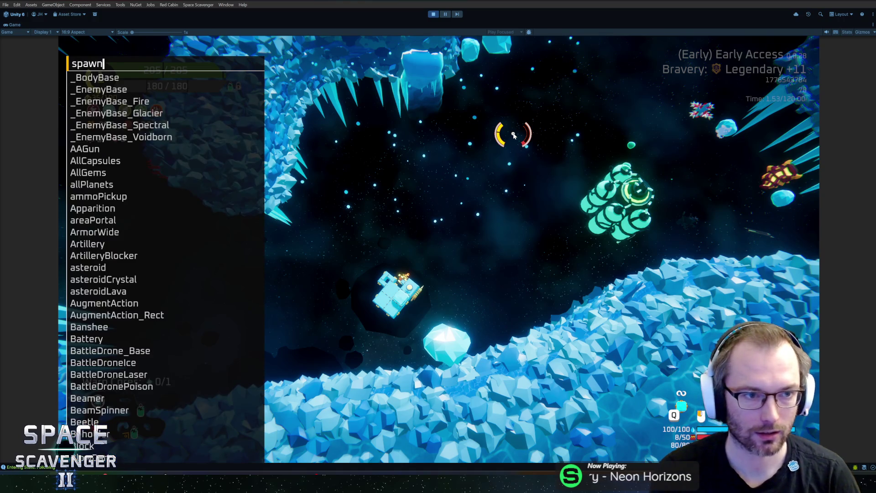
key(BackSpace)
key(BackSpace)
key(BackSpace)
text(gadget )
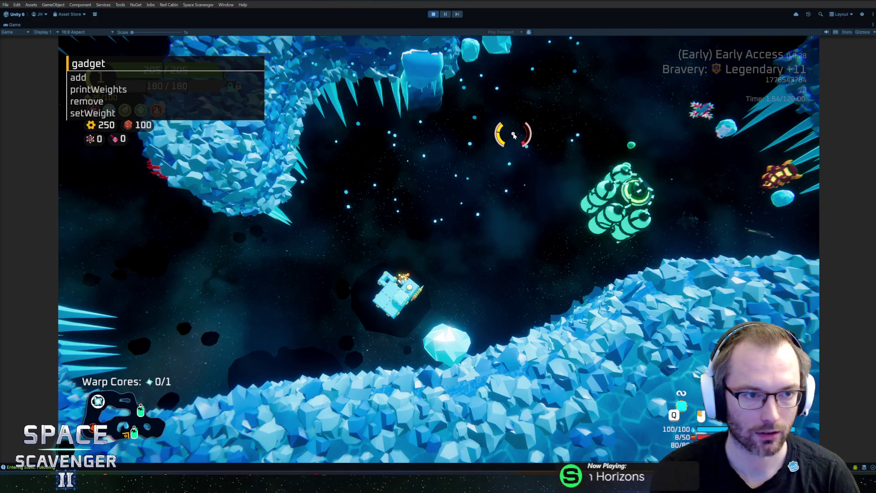
text(ice)
key(BackSpace)
text(add )
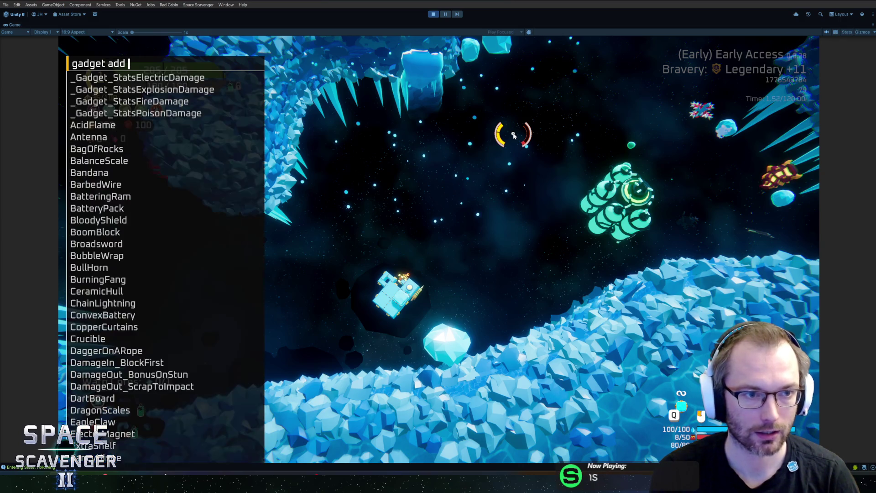
text(poison)
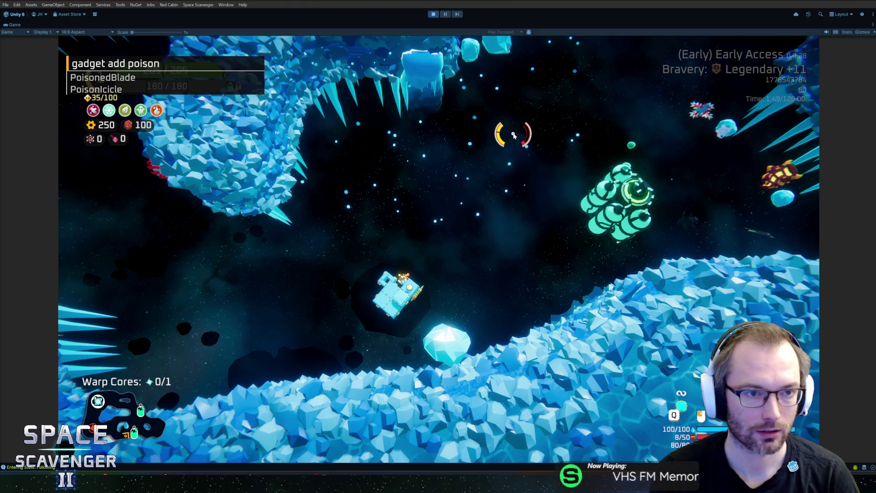
text(ic)
key(Tab)
key(Return)
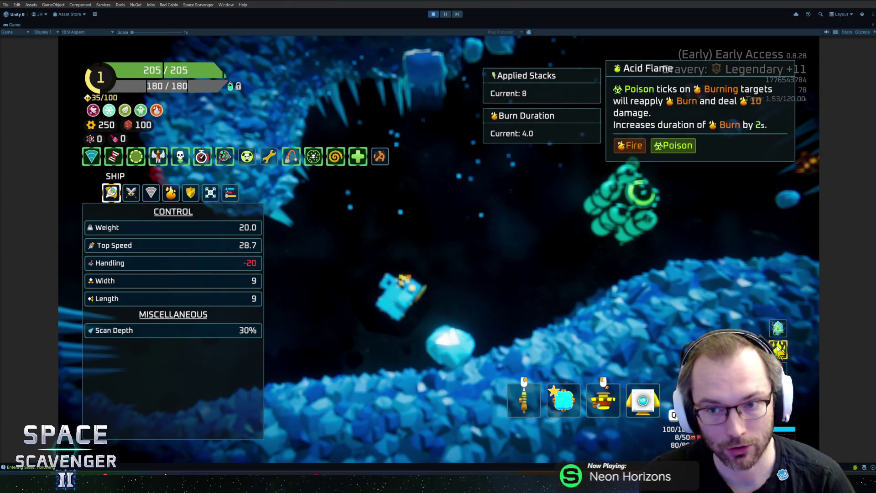
key(Tab)
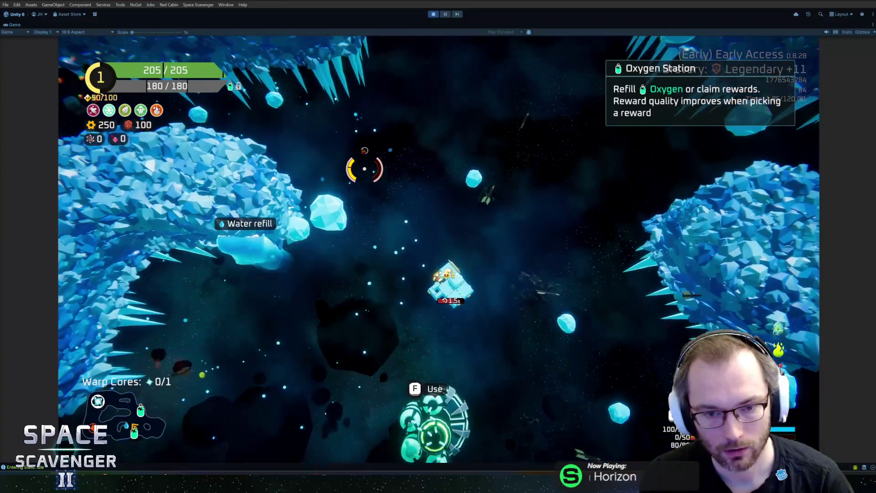
- Spawn a creature next to the ship with the console command 'spawn g'
key(grave)
text(spawn g)
key(Return)
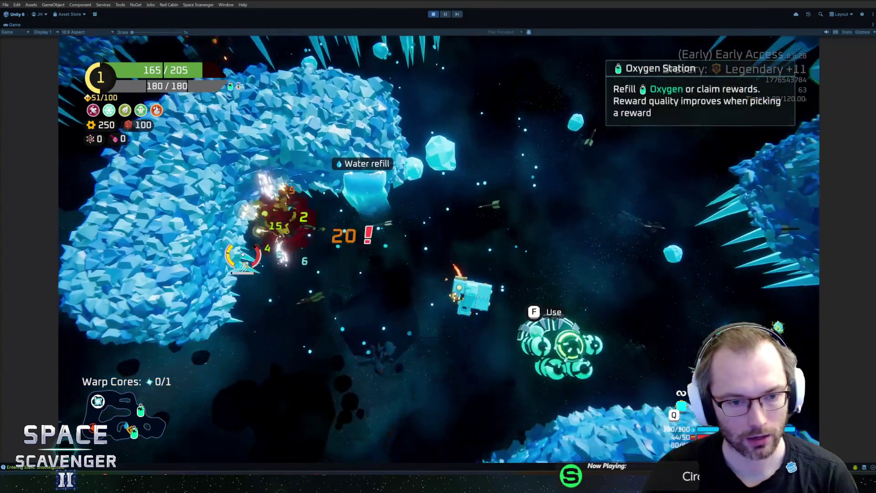
- Remove the AcidFlame and poison gadgets with 'gadget remove' console commands
key(grave)
text(g)
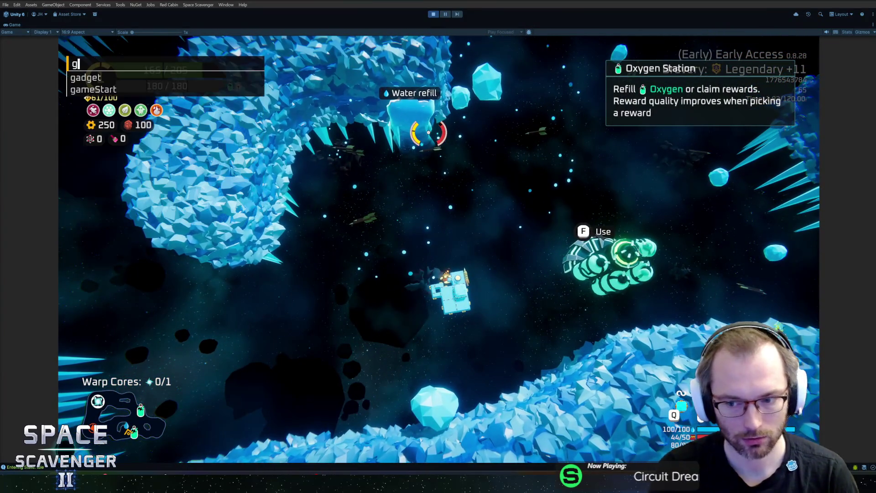
text(adget remove)
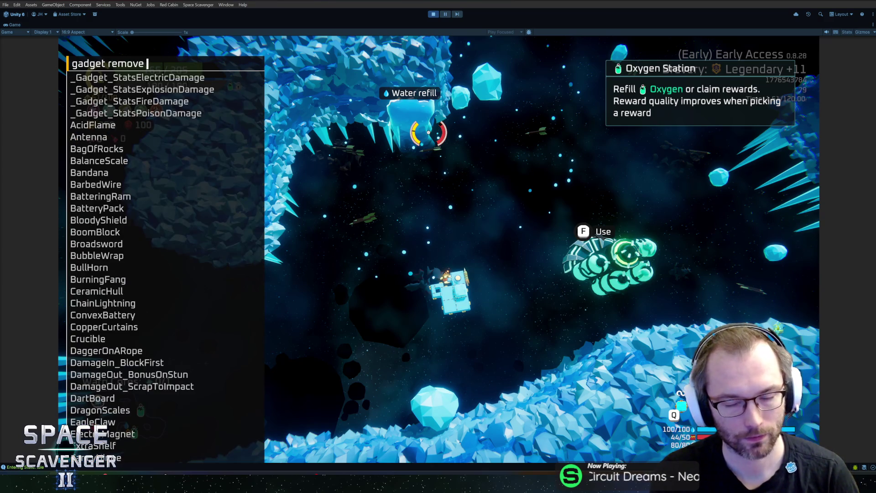
text( aci)
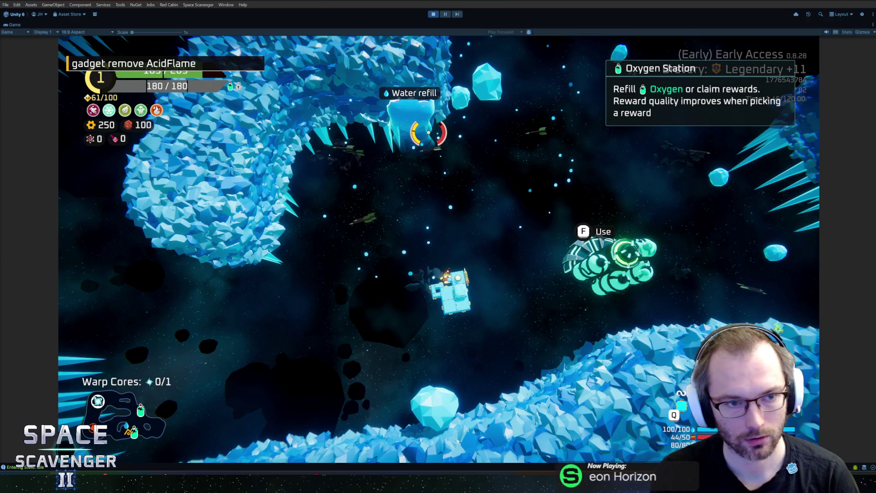
key(Return)
text(gad)
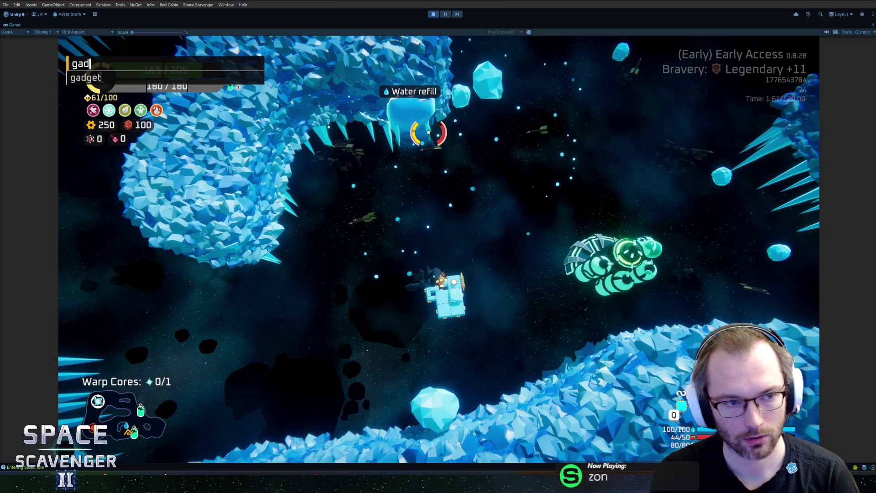
text(get remove poison)
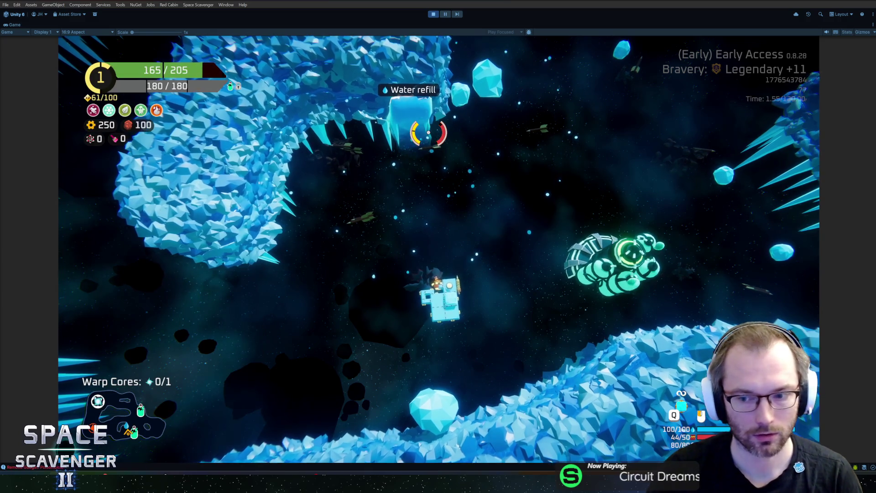
- Spawn another Grub by re-running the earlier spawn command
key(Up)
key(Return)
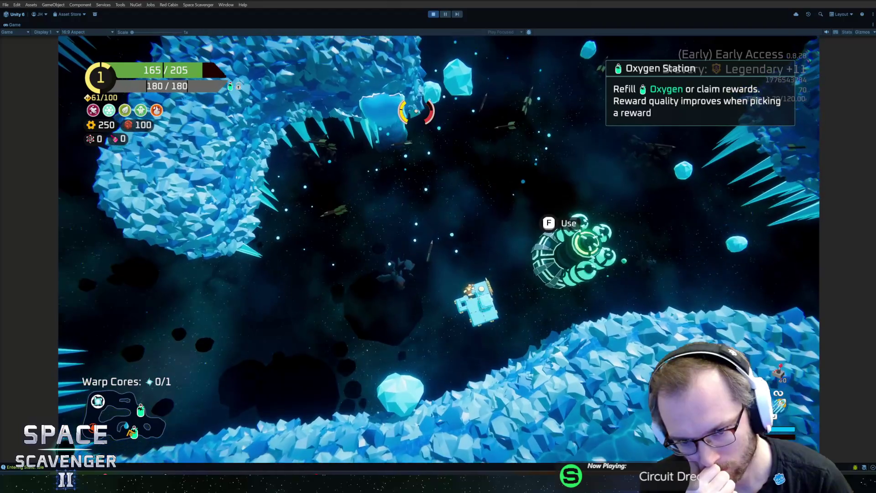
key(grave)
text(gadget a)
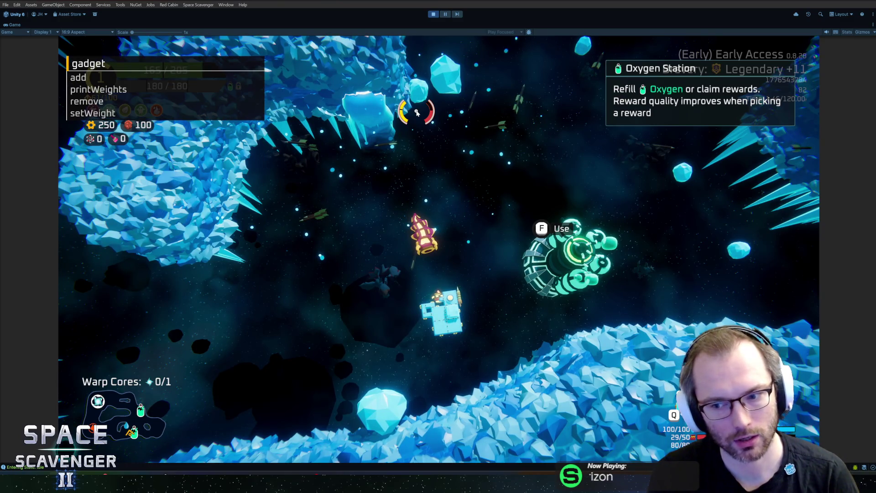
- Fly through the ice field fighting enemies, then stop play mode
text(dd )
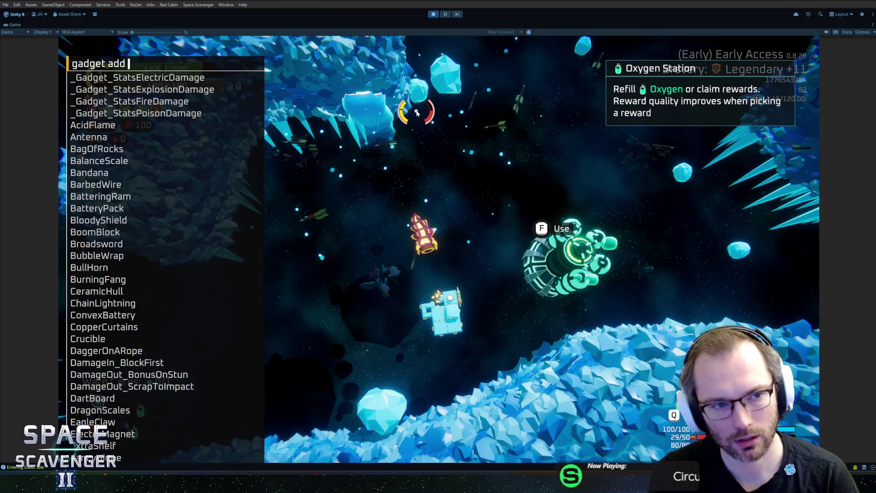
text(aci)
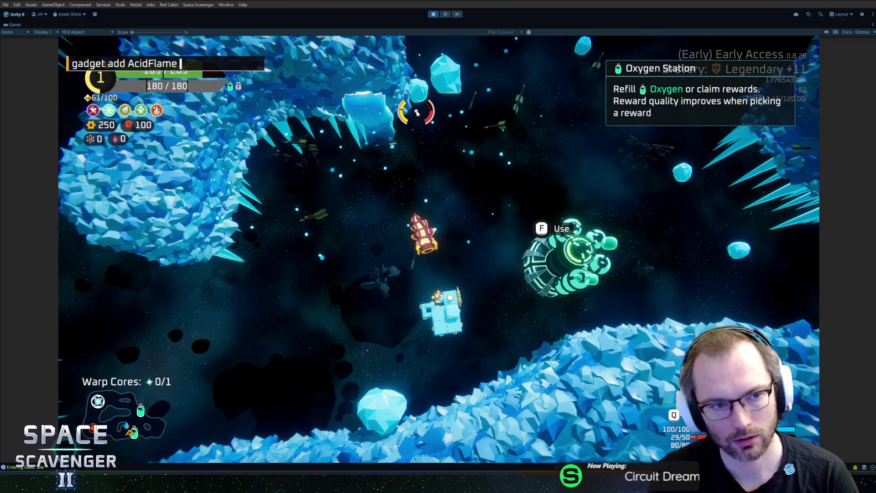
text(w)
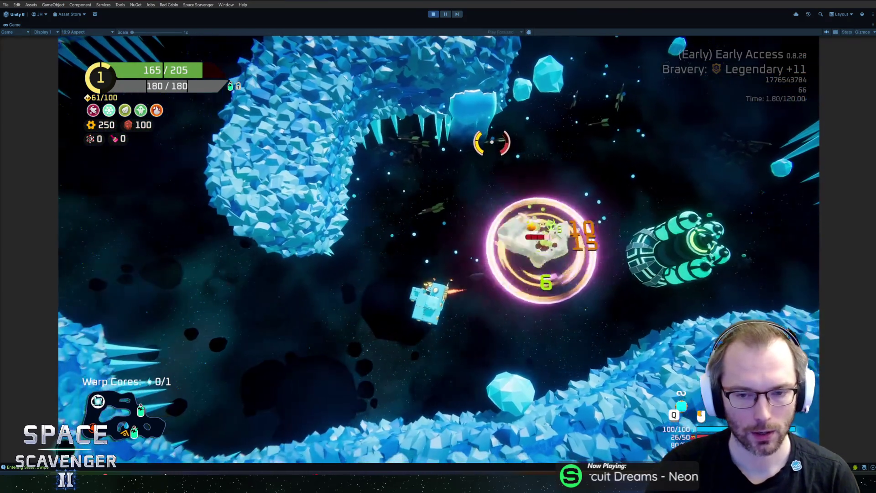
text(d)
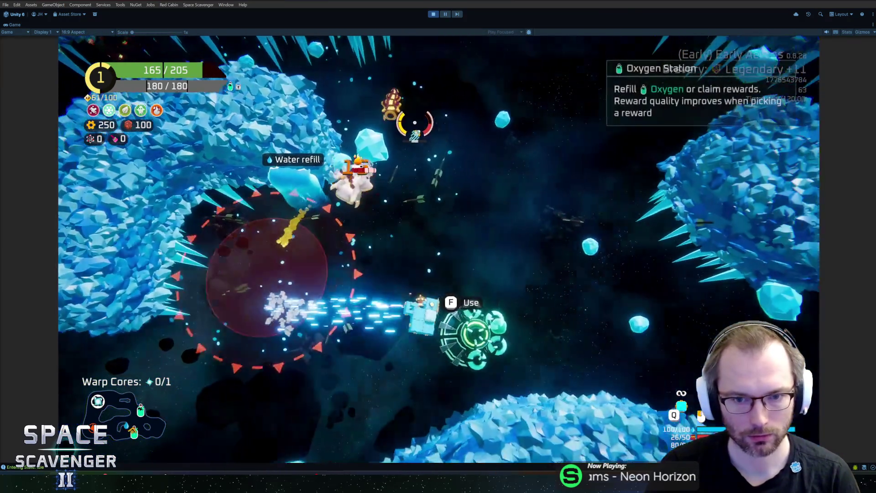
text(a)
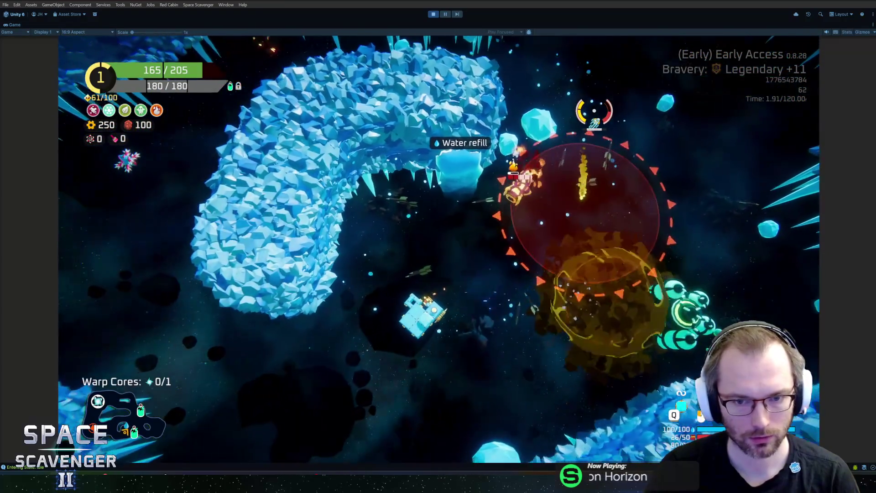
text(a)
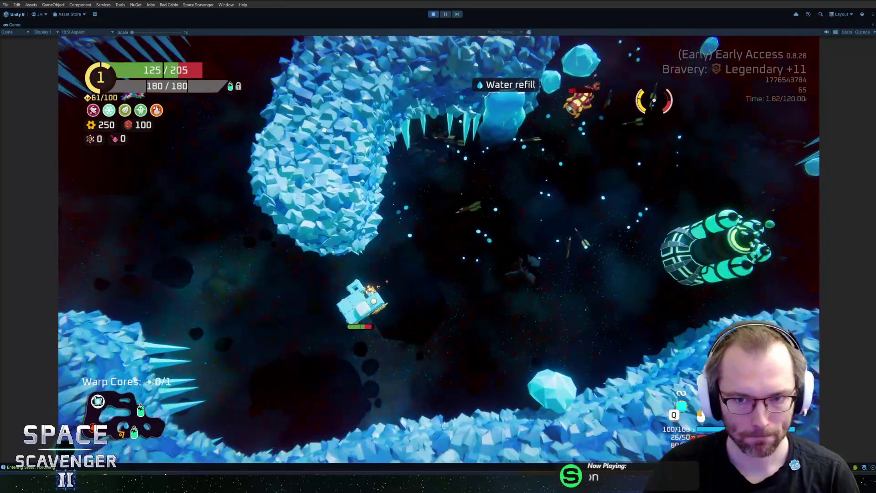
text(d)
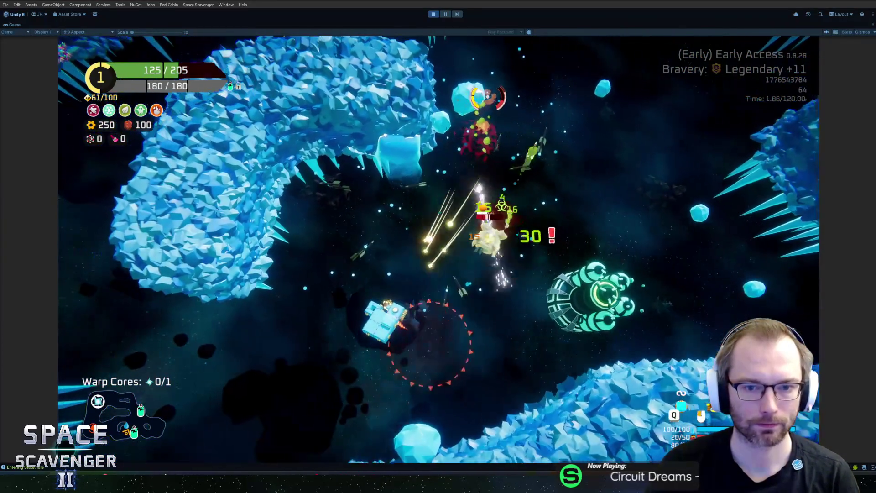
text(d)
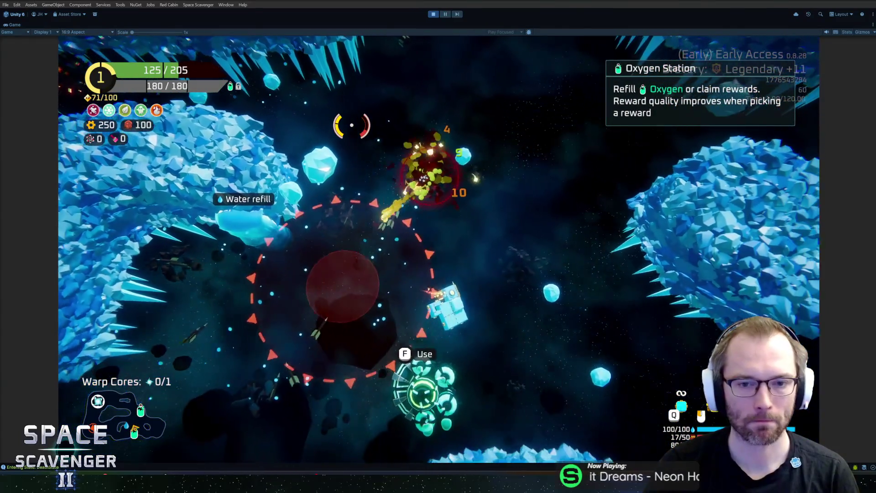
key(ctrl+p)
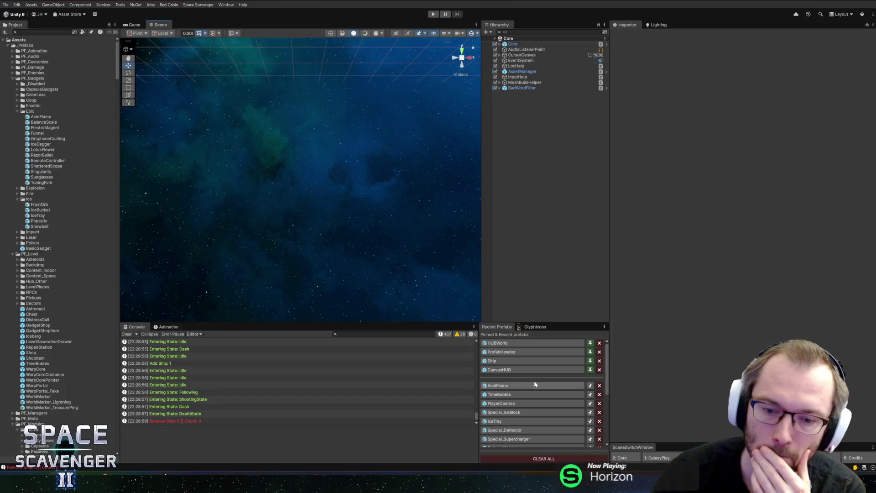
- Set the AcidFlame prefab's Damage Dealer Damage to 1
click(537, 385)
scroll(692, 229, down, 15)
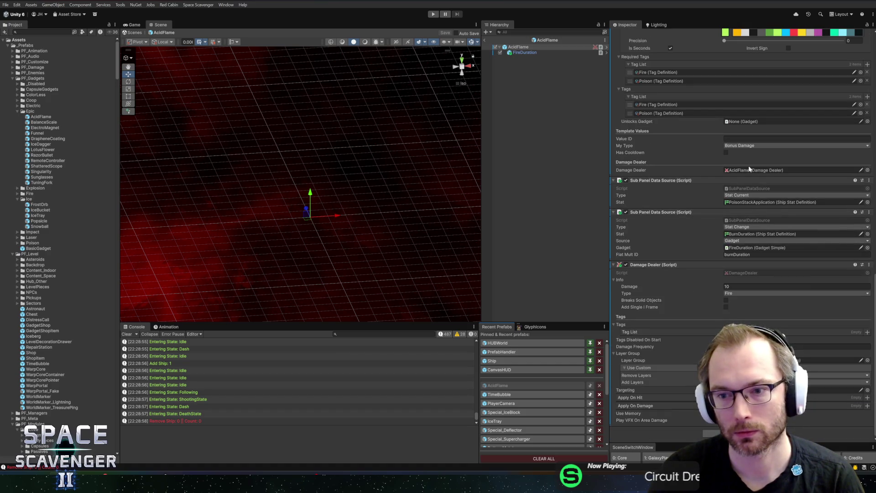
click(746, 286)
text(1)
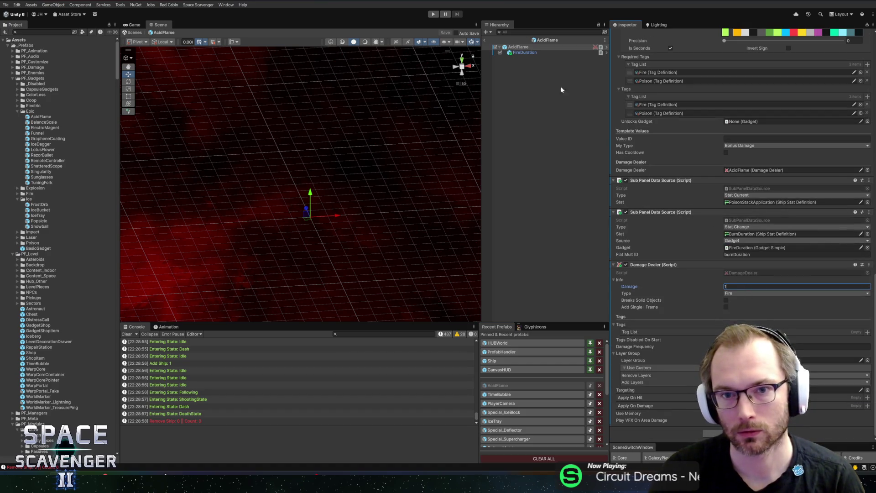
key(Return)
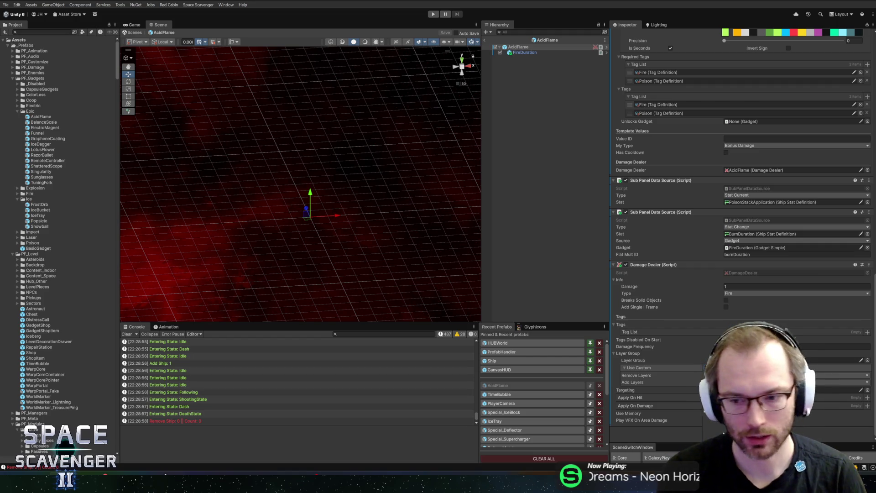
- Set the new Sub Panel Data Source Stat to FireDamage and start play mode
scroll(741, 228, down, 2)
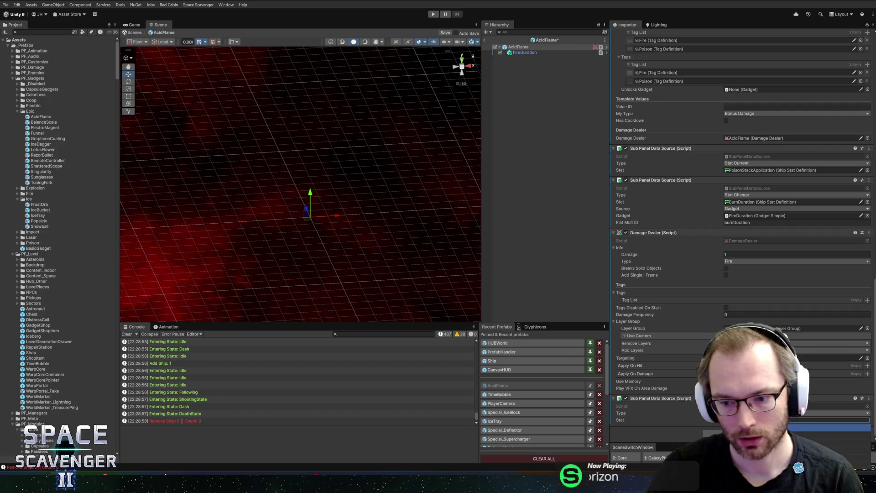
click(867, 420)
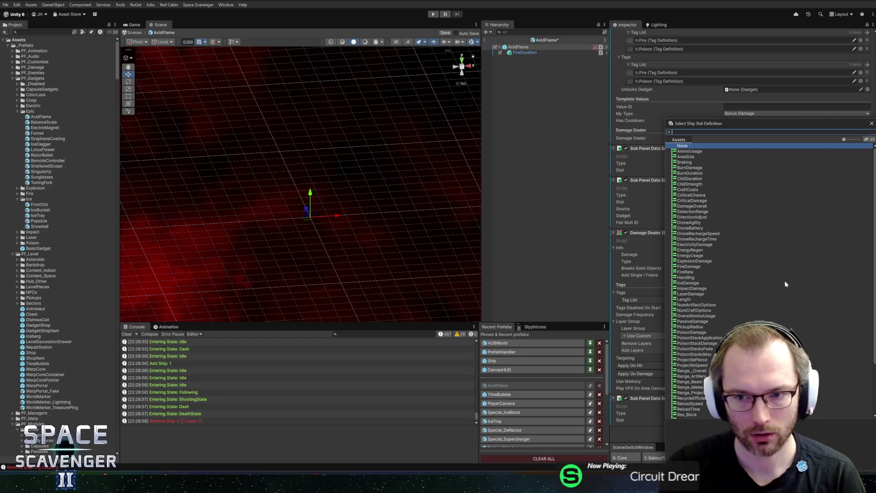
text(fire)
click(687, 157)
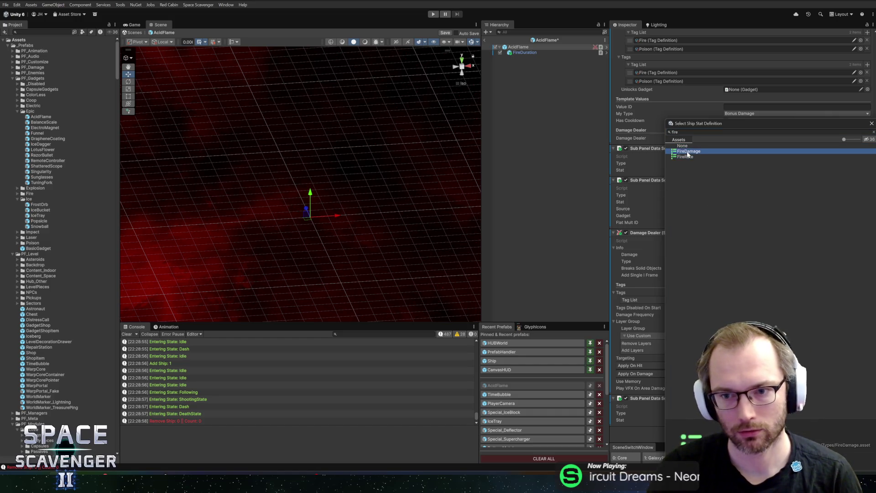
double_click(687, 151)
click(433, 14)
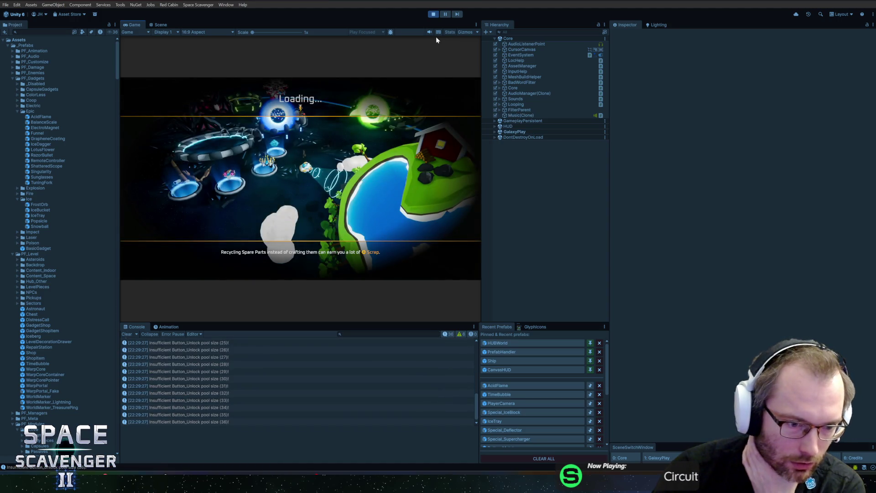
- Maximize the Game view and run the console command 'spawn gi'
double_click(138, 24)
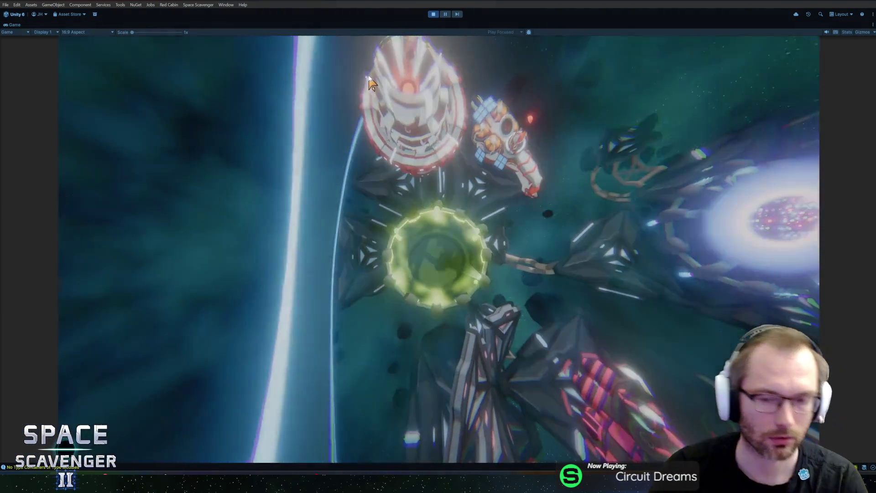
key(grave)
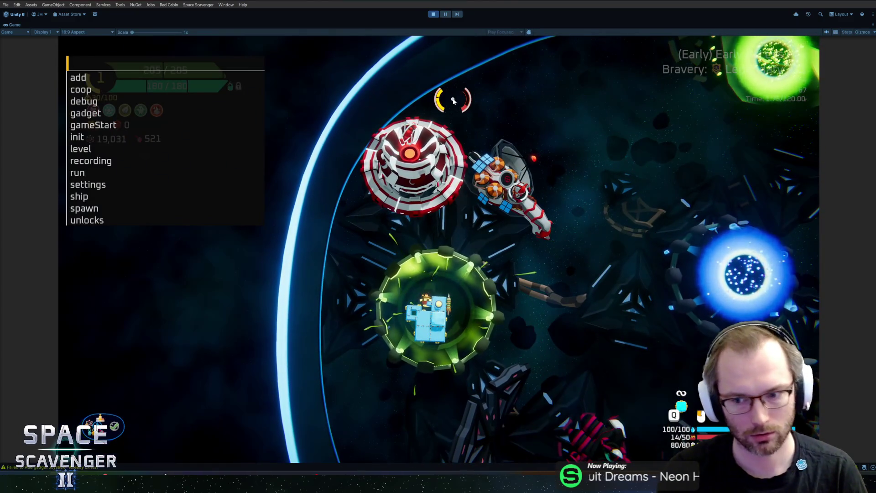
text(spawn gi)
key(Return)
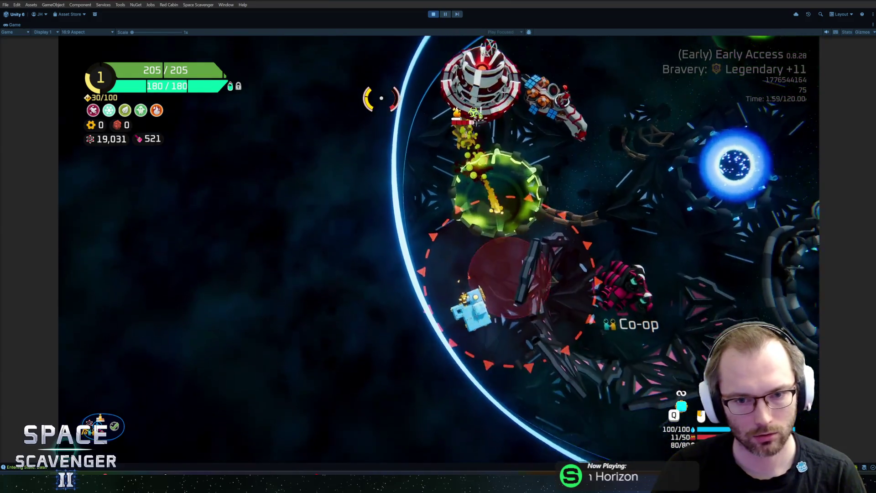
- View the Status Effects stats showing Burn Damage 30.0 and Burn Duration 4.0
key(Tab)
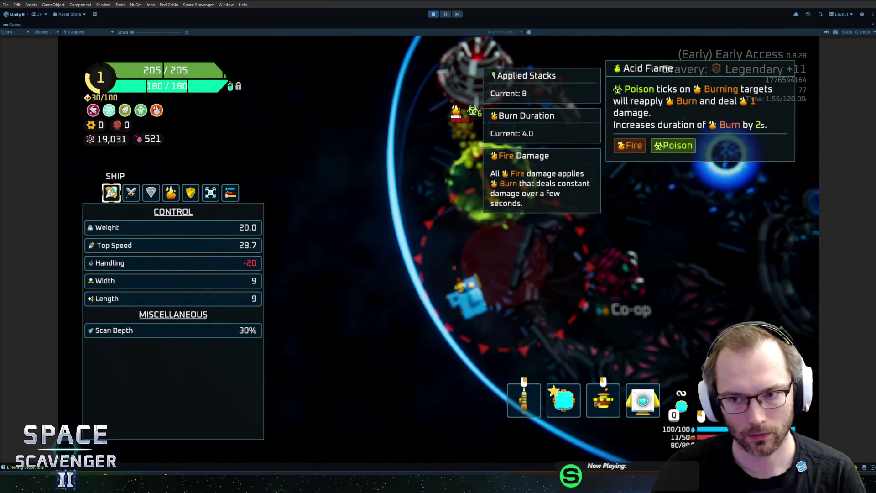
key(Tab)
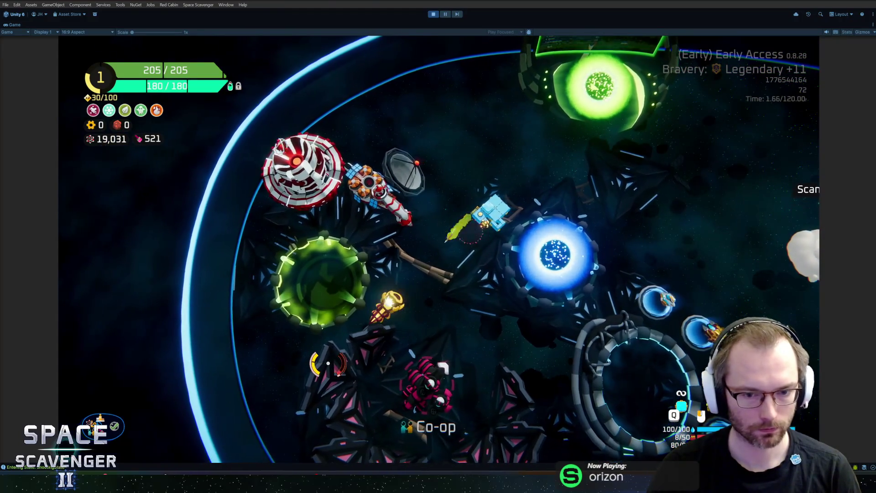
key(Tab)
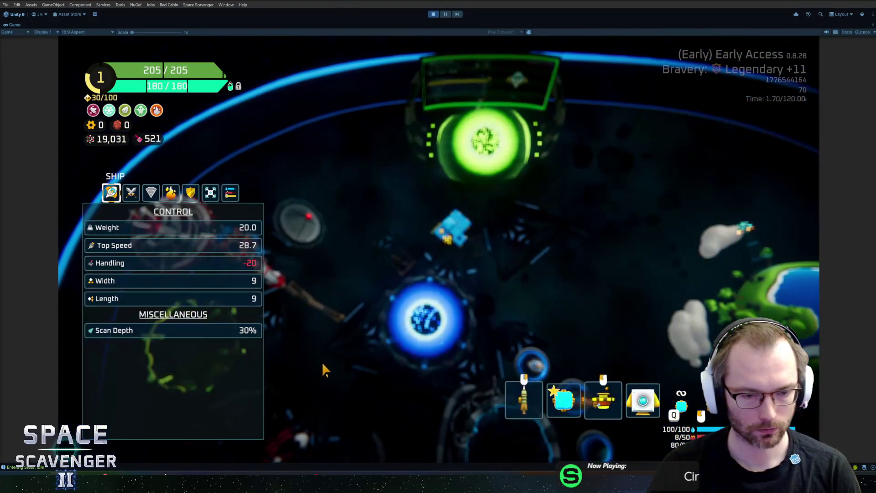
click(171, 194)
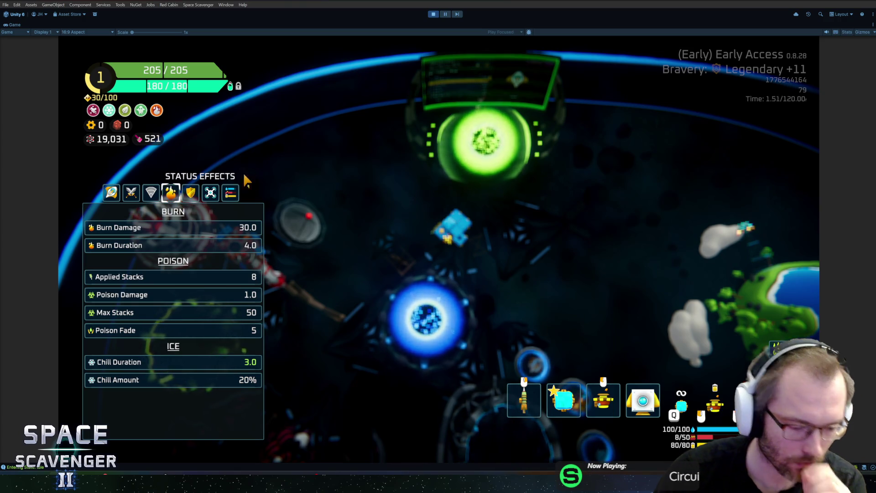
- Fly across the arena and reopen the status effect stats
key(Escape)
key(s)
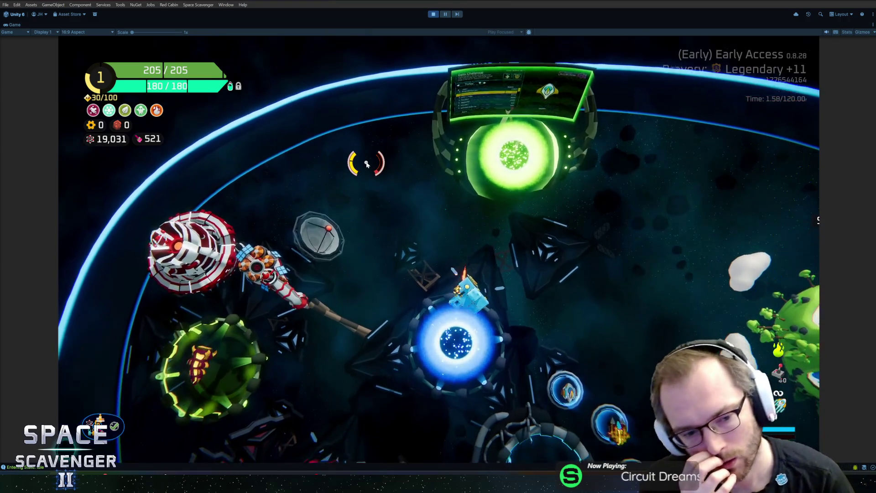
key(d)
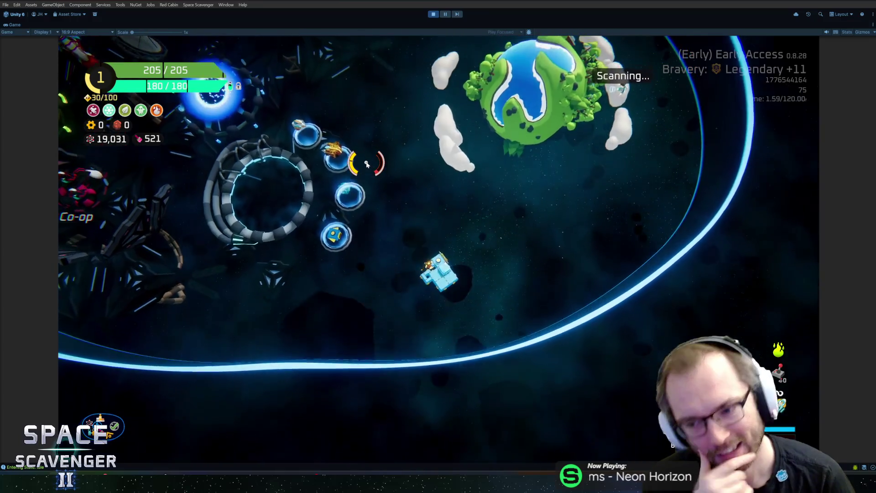
key(Tab)
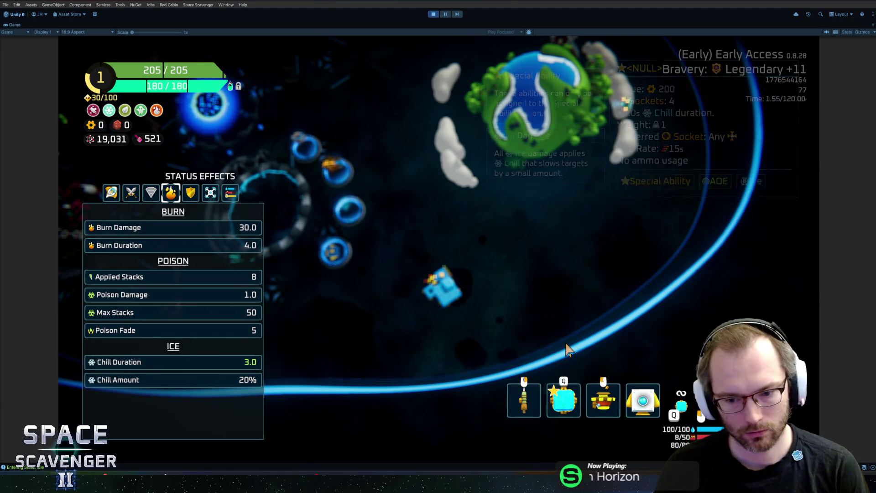
- Close the stats panel and fly around the hub, firing at a target and the blue portal
key(Tab)
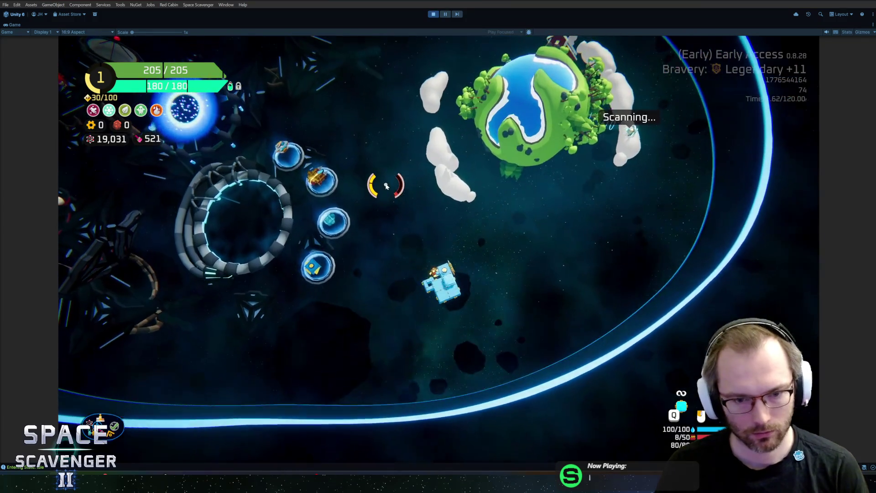
key(s)
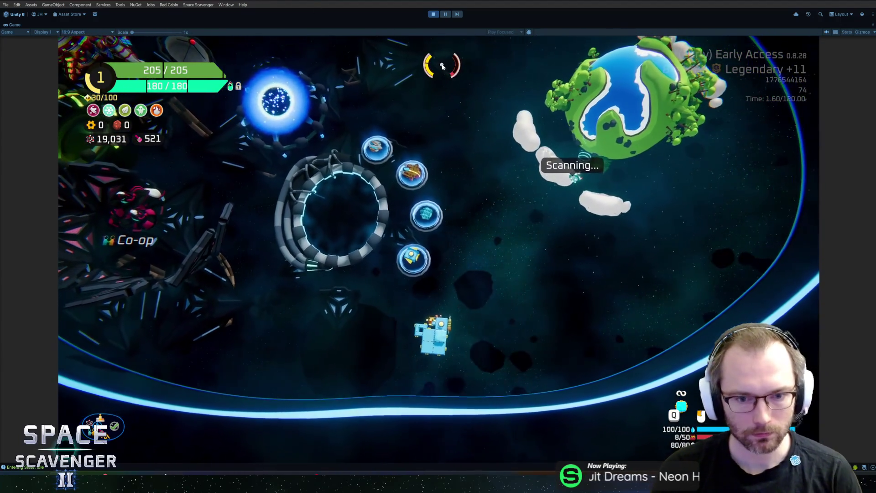
click(434, 87)
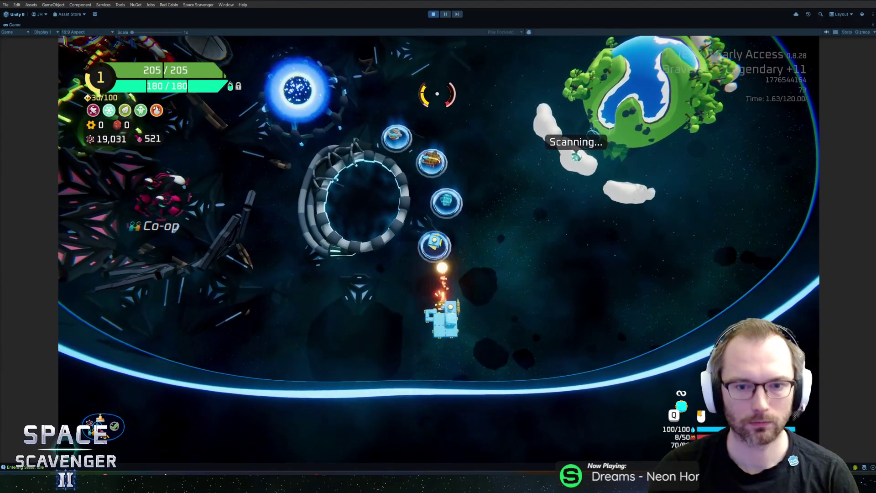
key(w)
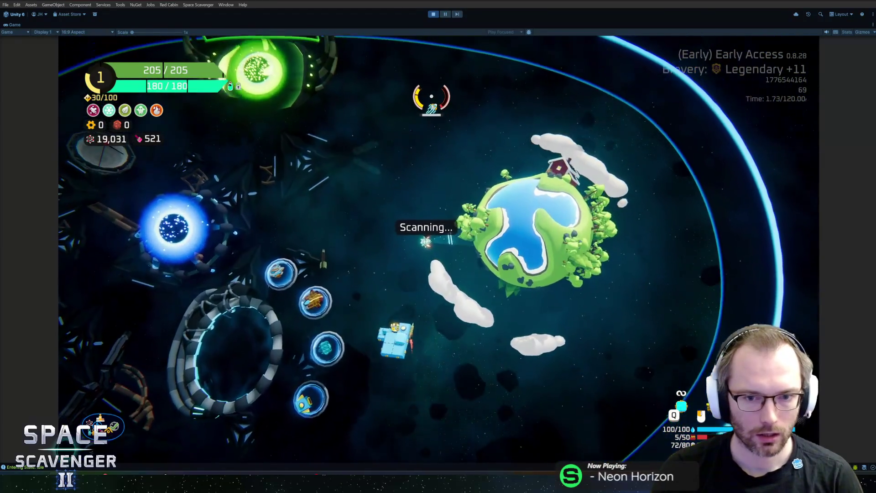
key(a)
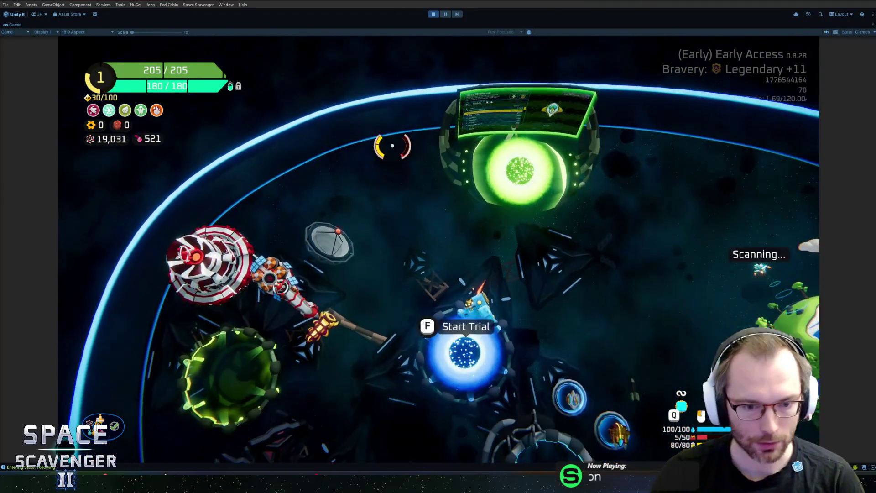
key(s)
click(457, 183)
- Steer toward the NPC, pause the game, and bring up the HacknPlan board
key(a)
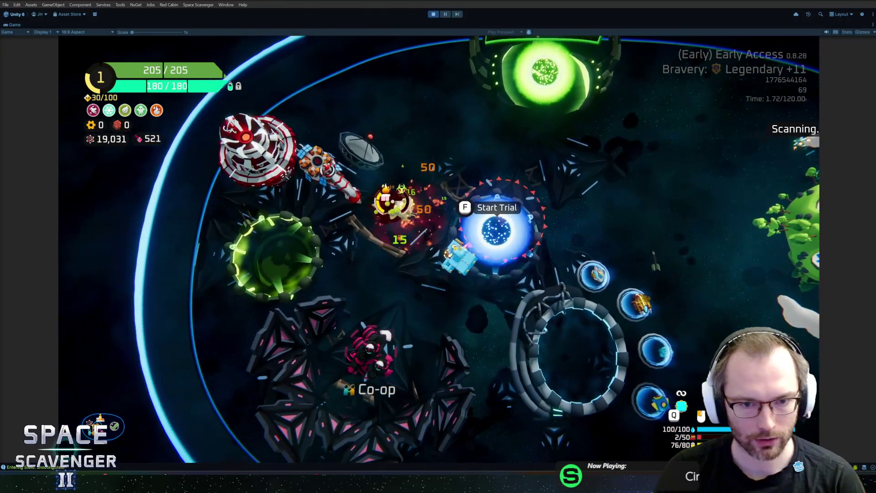
key(w)
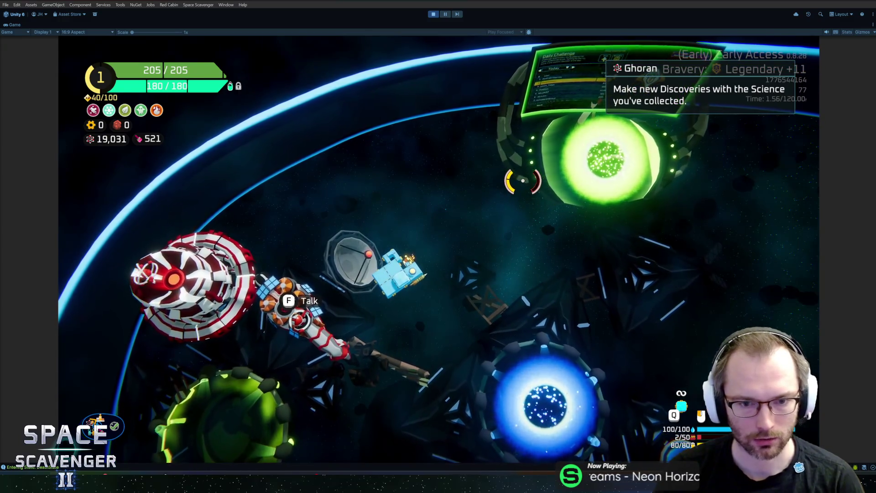
key(Escape)
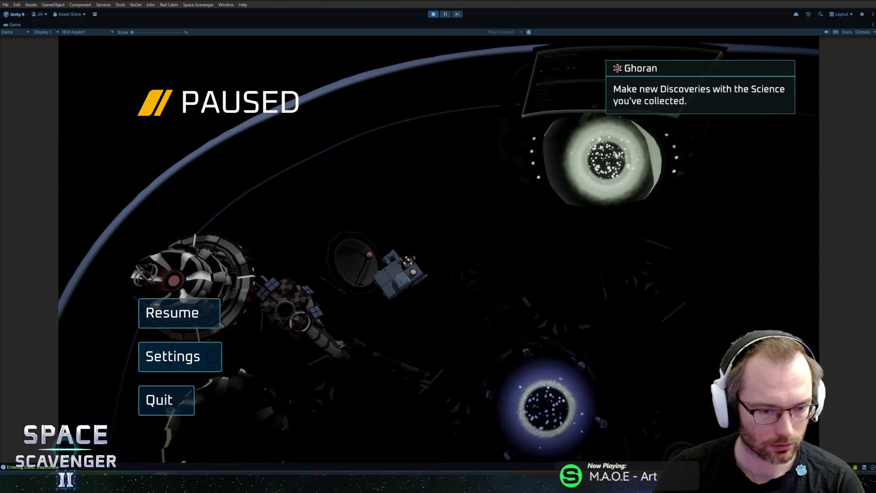
click(205, 436)
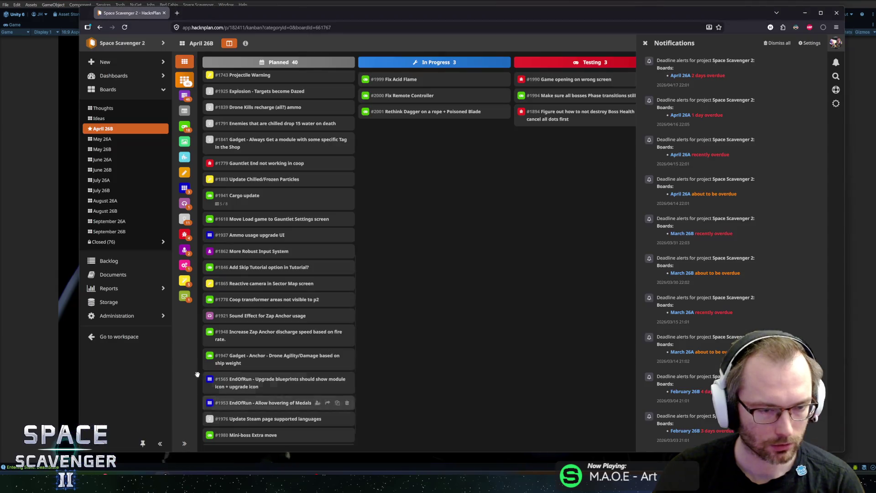
- Open the closed November 25B, then November 25A boards from the sidebar
click(106, 242)
scroll(123, 297, down, 5)
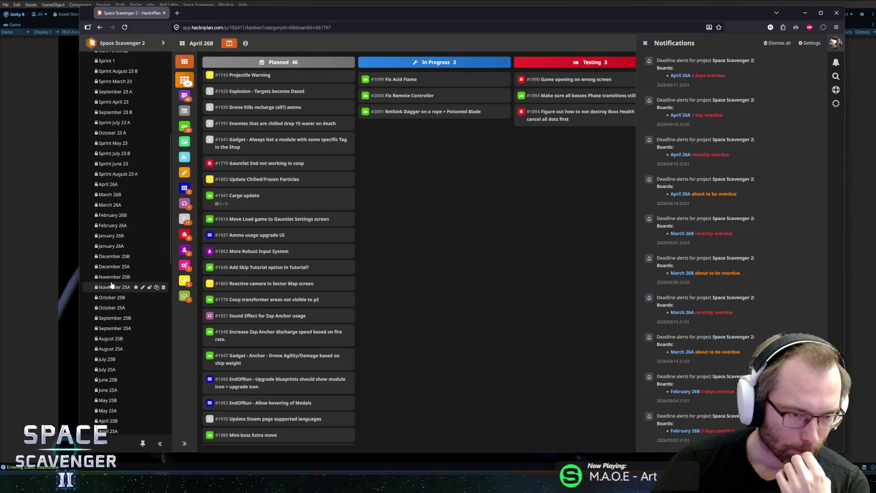
click(109, 278)
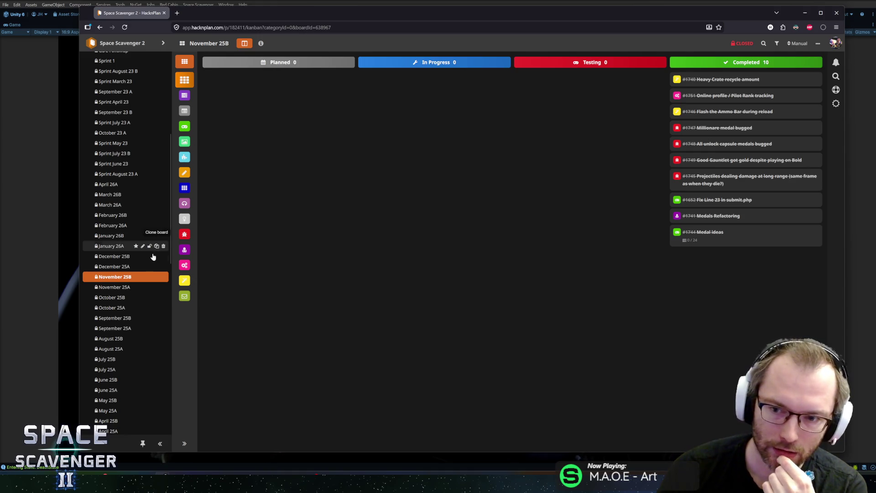
click(112, 288)
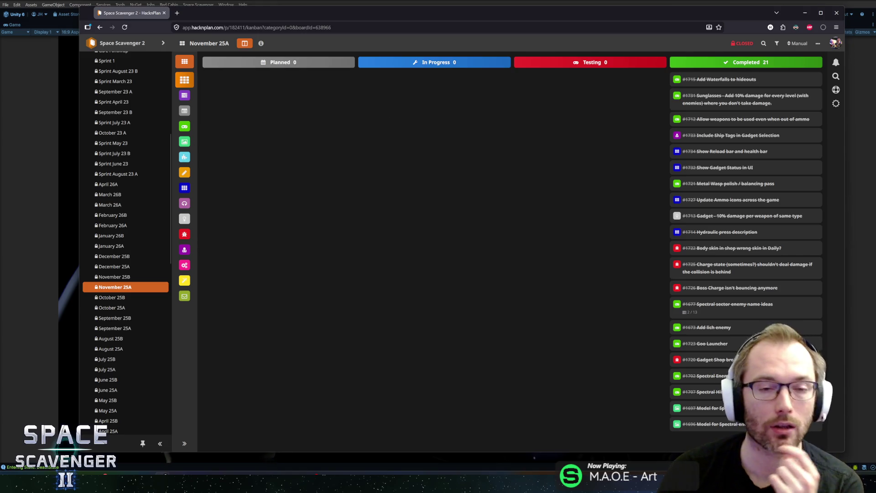
- Collapse the Closed boards list and return to Unity, resuming the game
scroll(137, 170, up, 10)
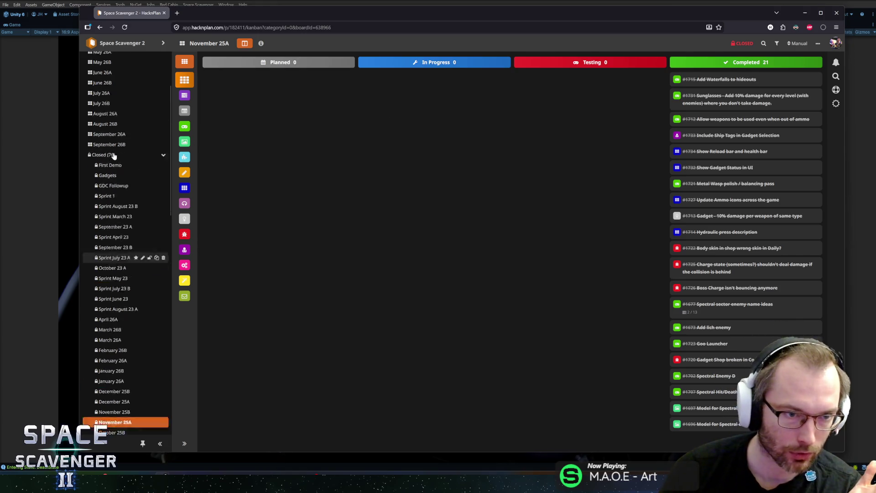
click(163, 170)
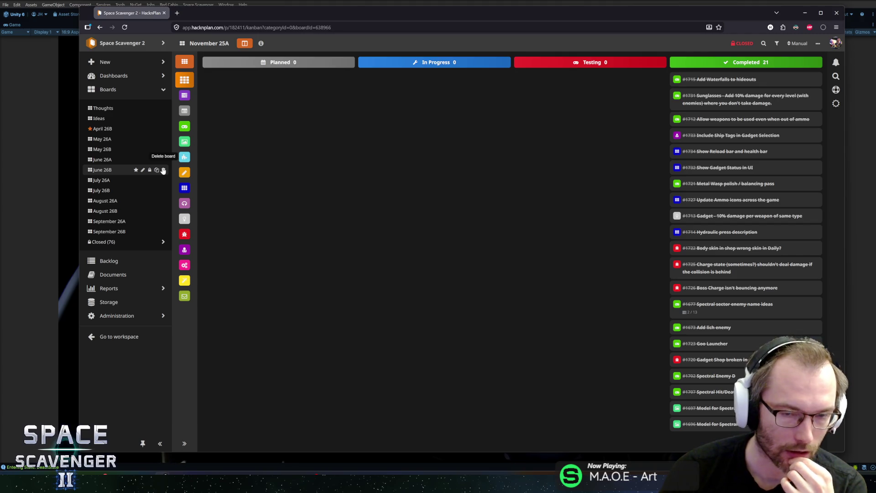
key(alt+Tab)
key(Escape)
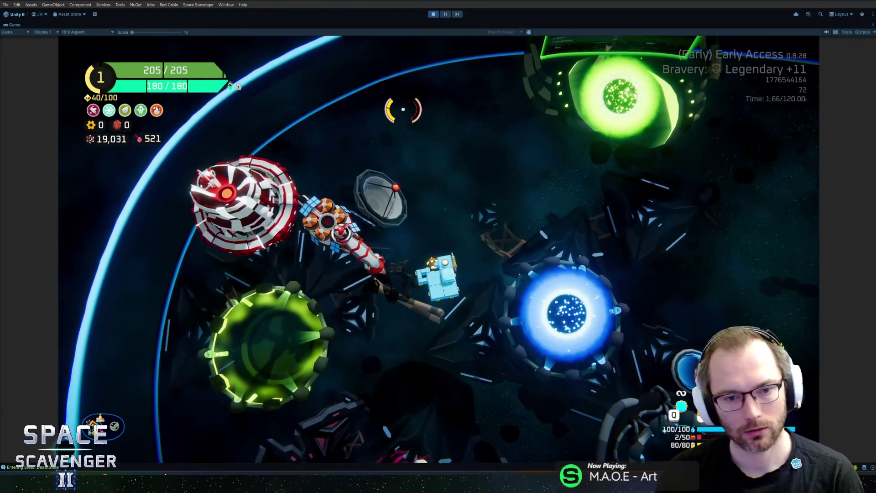
- Fly the ship past the portals onto the ship customization pad
key(e)
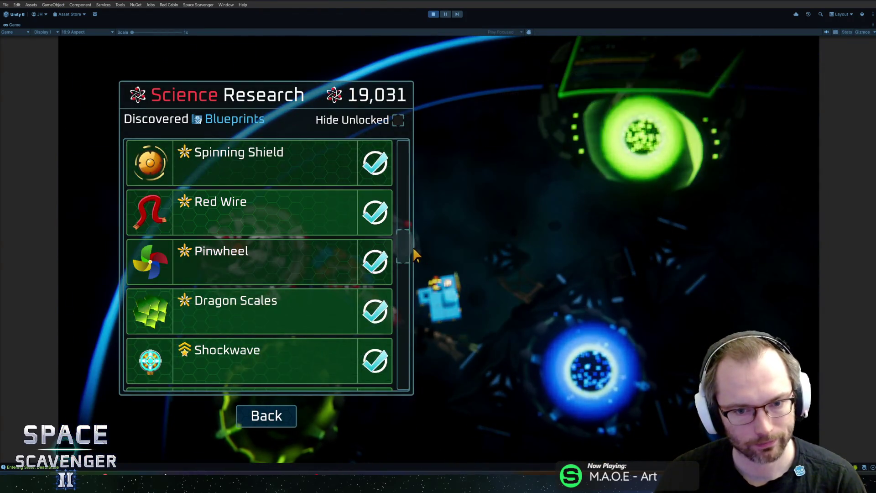
key(Escape)
key(d)
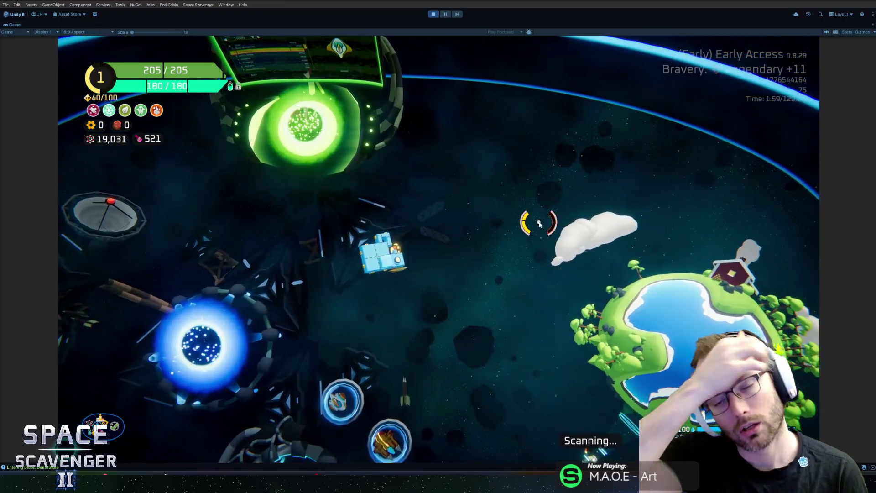
key(s)
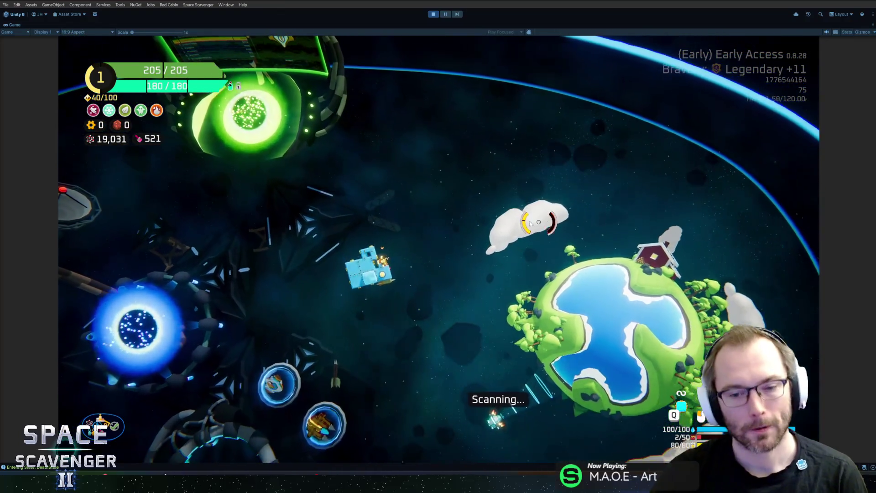
key(w)
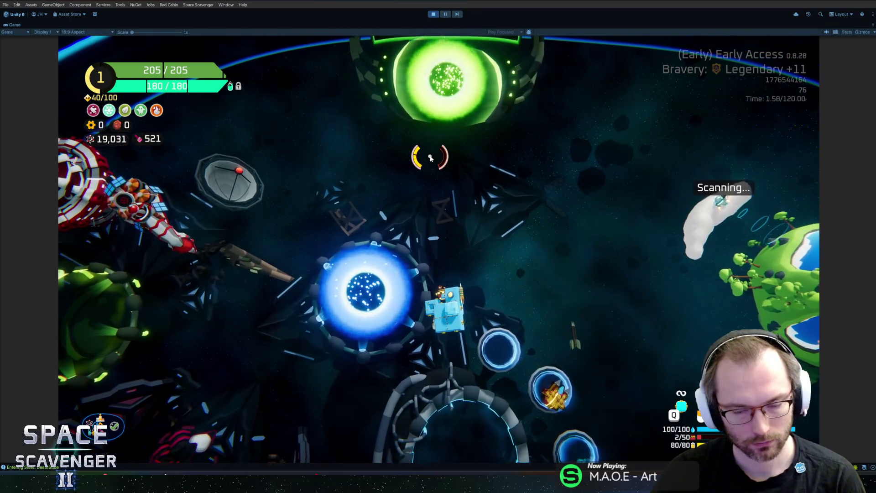
key(s)
key(d)
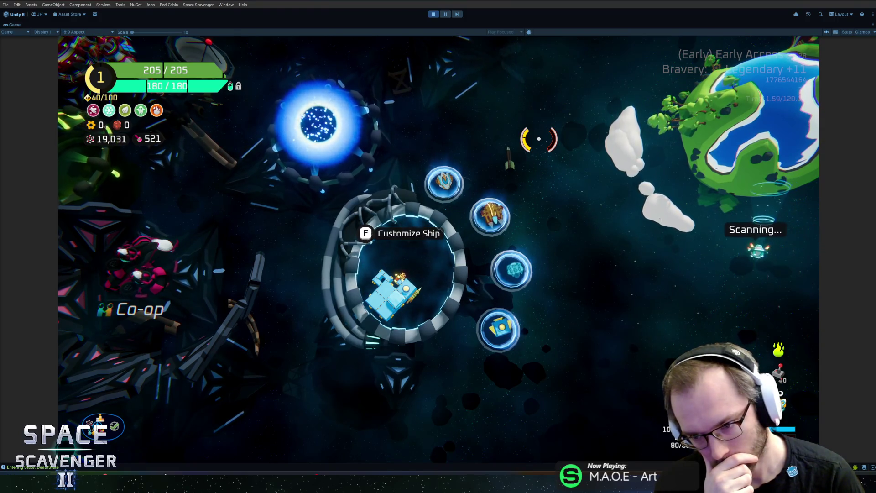
- Check the Acid Flame item's burn stats on the customization screen, then stop play mode
key(f)
mouse_move(782, 351)
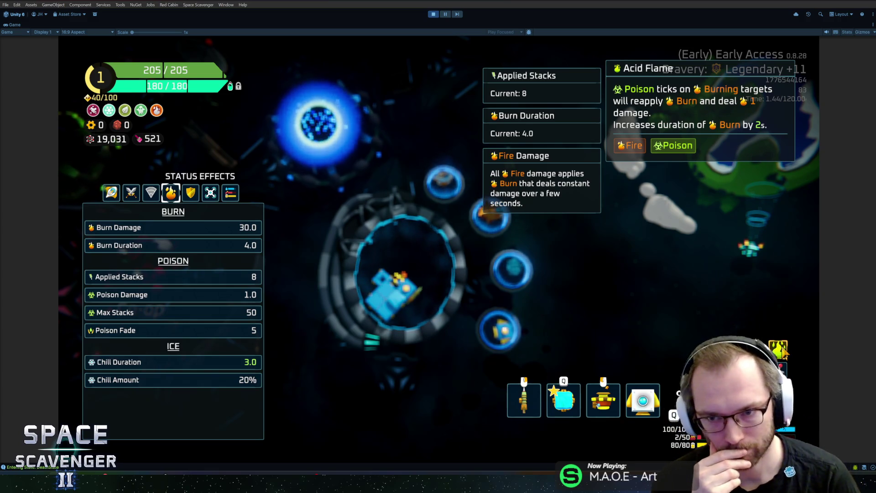
key(ctrl+p)
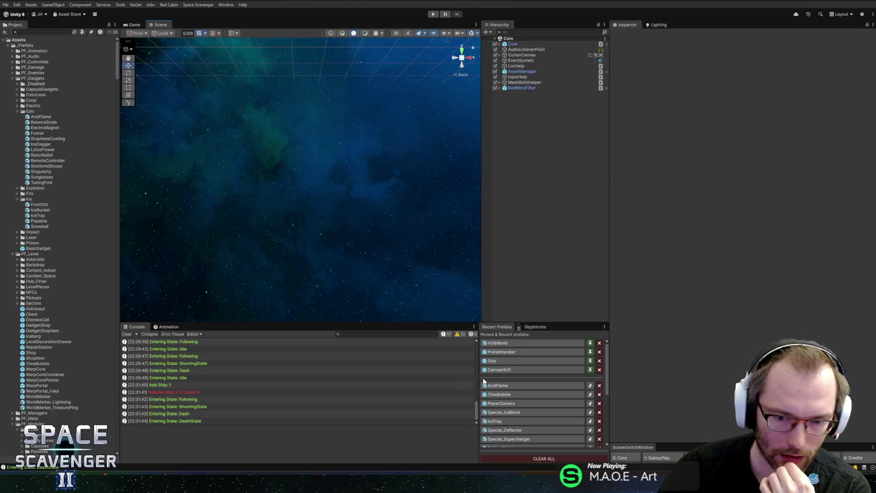
- Preview the AcidFlame Loc String and move the Burn variable to the top of Variables
click(488, 386)
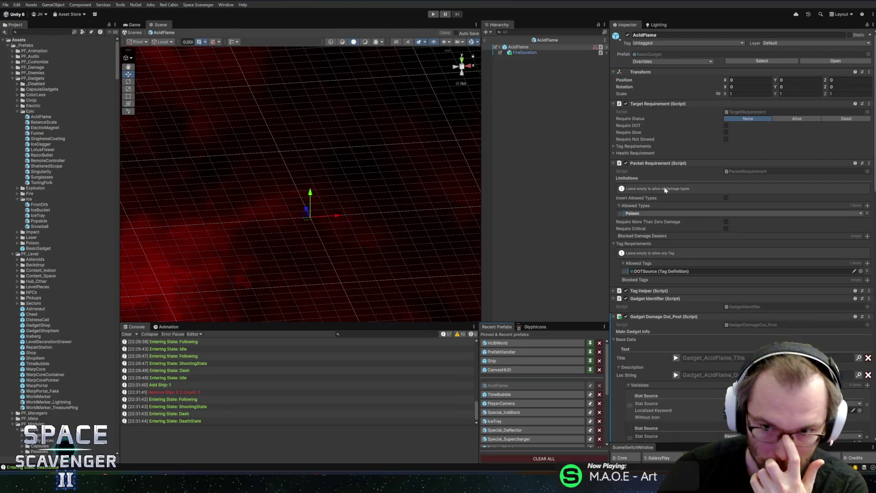
scroll(673, 198, down, 8)
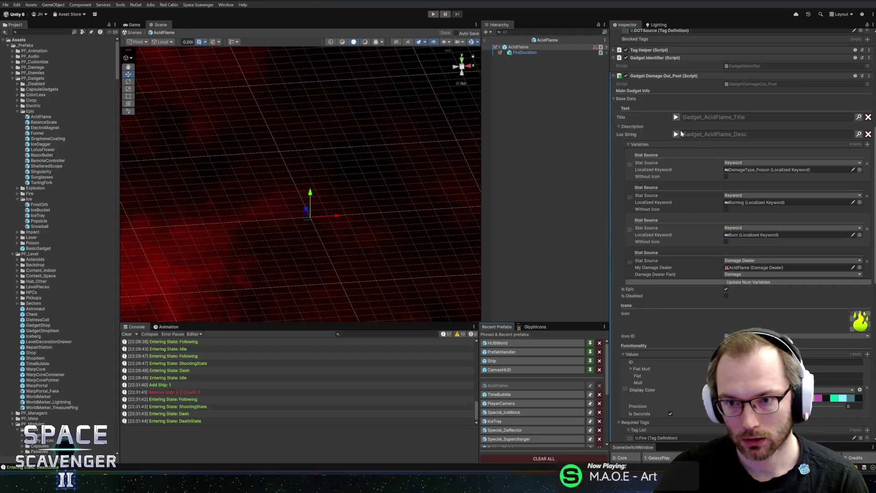
click(676, 134)
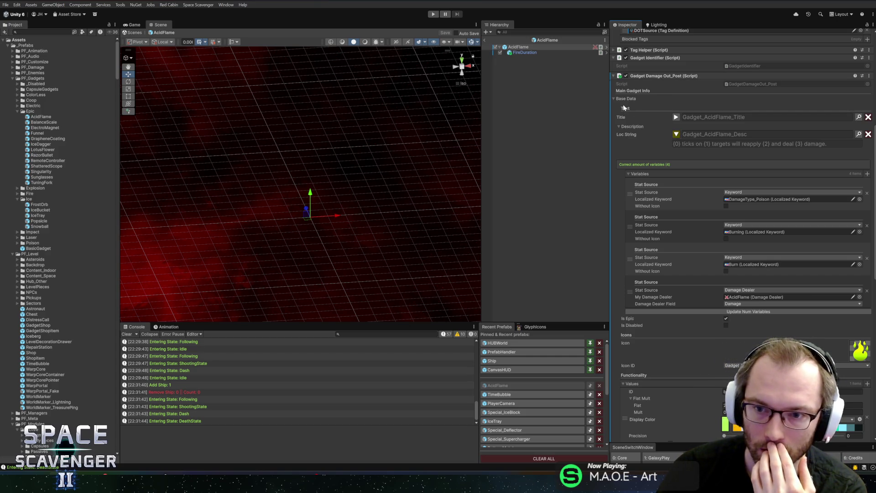
drag(632, 264, 638, 195)
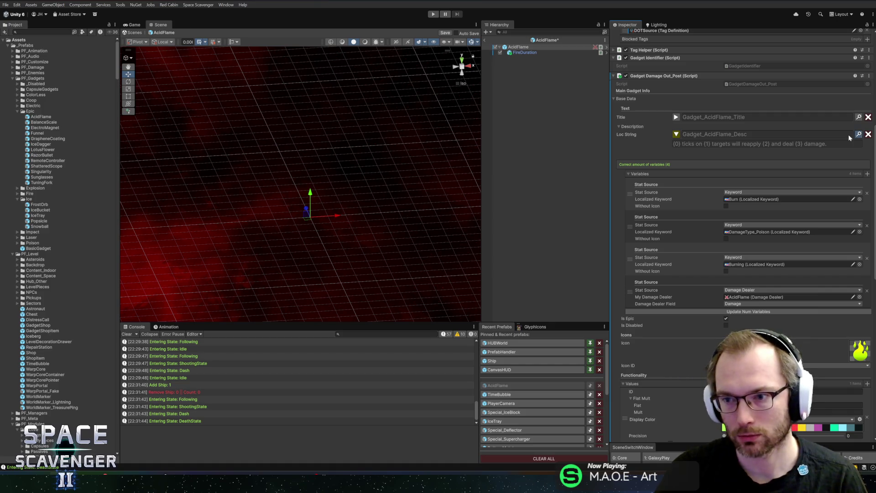
- Search the Localization Editor for 'acidf' to list the Gadget_AcidFlame entries
key(ctrl+l)
click(267, 236)
text(acidf)
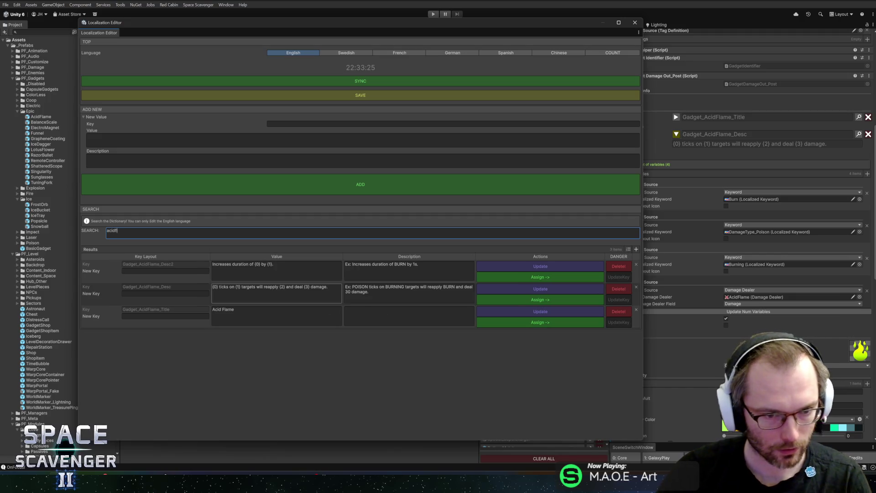
- Change Gadget_AcidFlame_Desc to '{0} ticks also deal {1} damage.' with example 'BURN ticks also deal 5 damage', then close the window
click(220, 288)
text({0} ticks also deal {1)
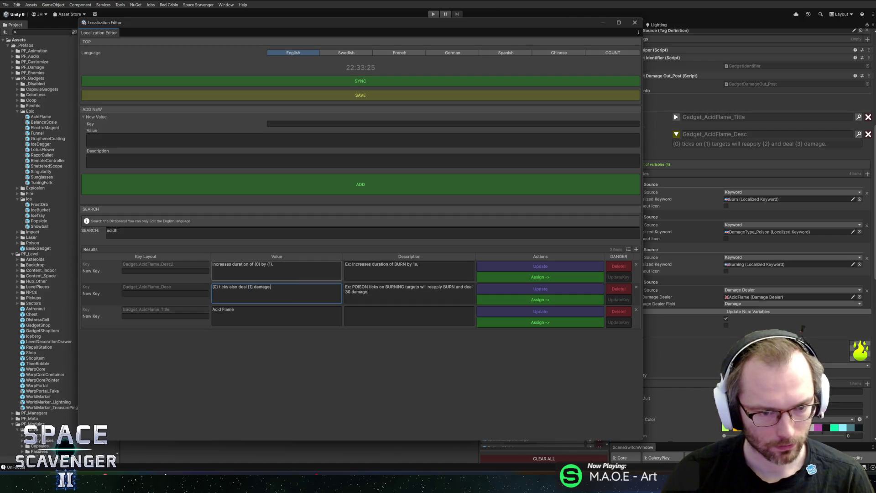
click(353, 288)
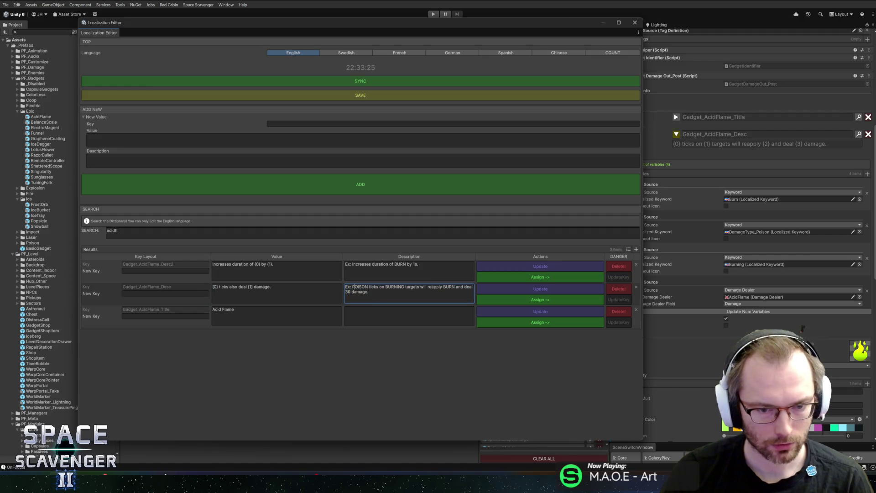
key(shift+Down)
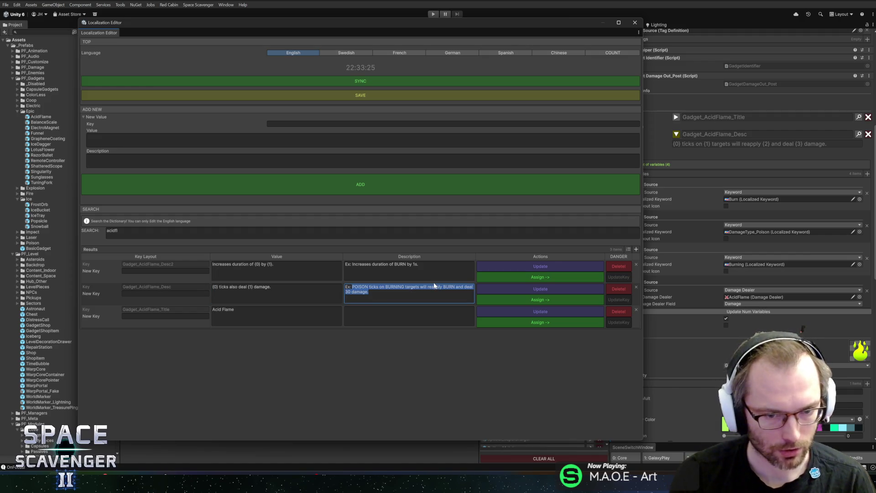
text(BURN)
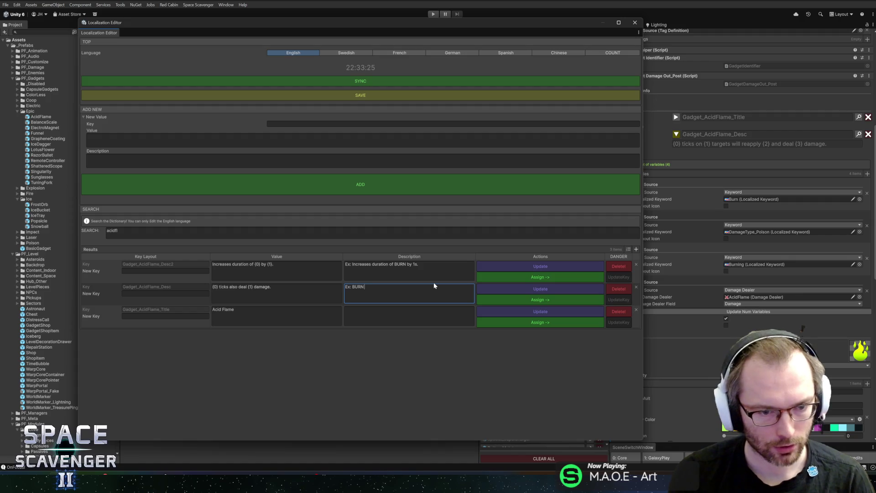
text( ticks also deal 5)
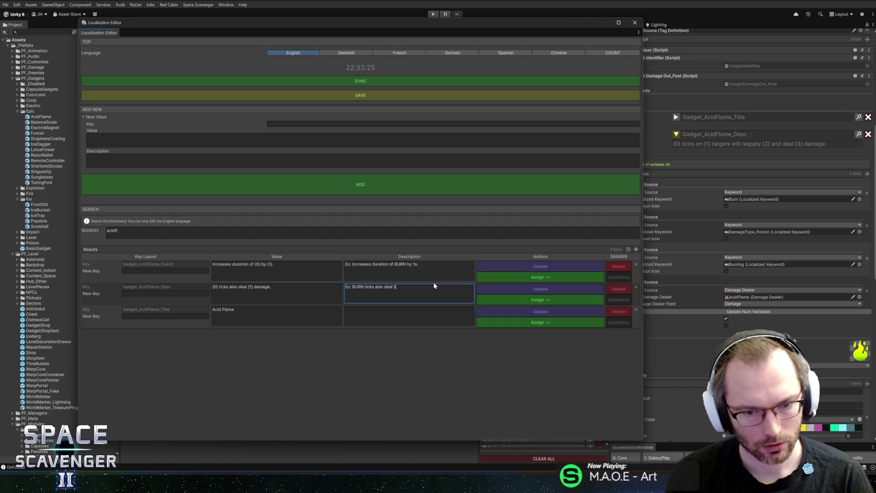
text( damage)
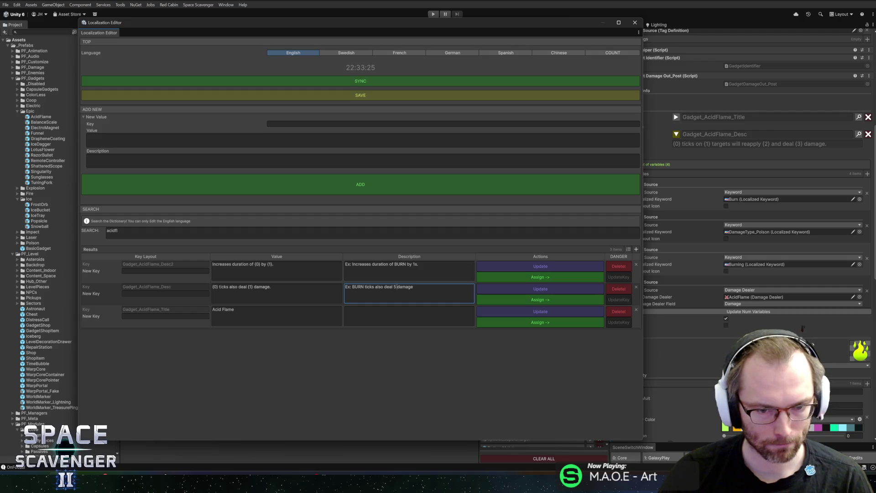
key(ctrl+a)
key(End)
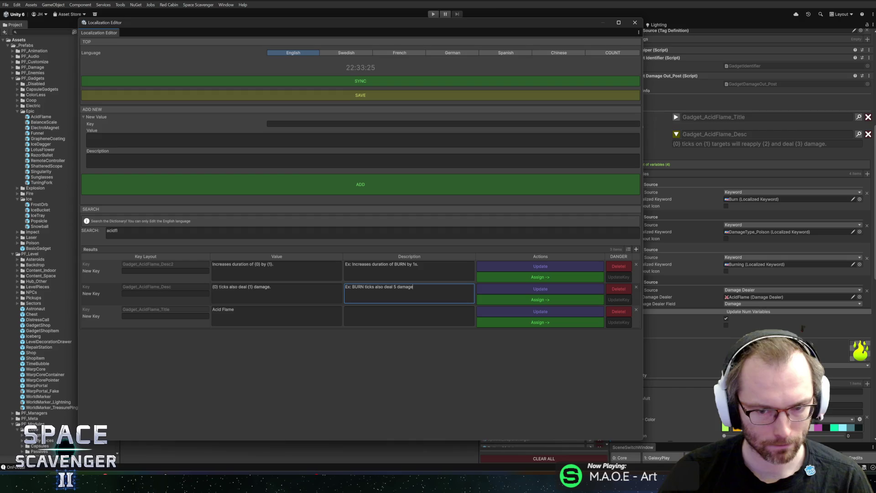
click(525, 289)
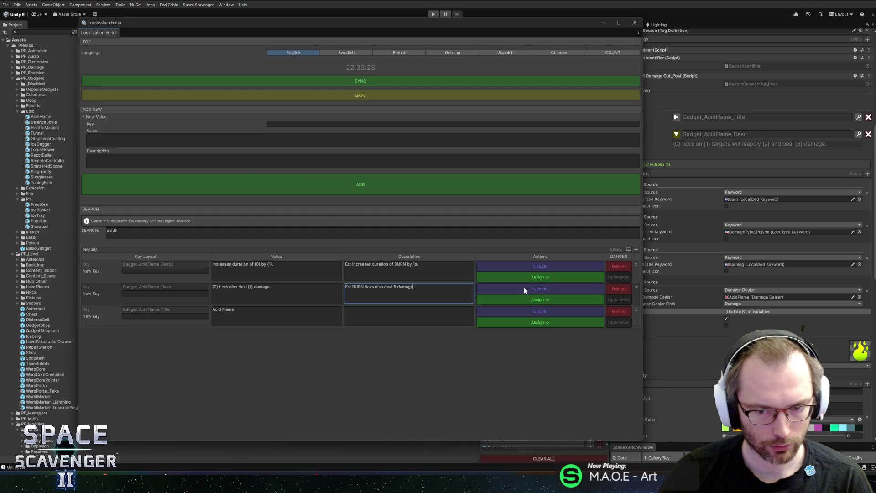
click(635, 23)
- Remove the unused keyword variables from AcidFlame and save the prefab
click(867, 253)
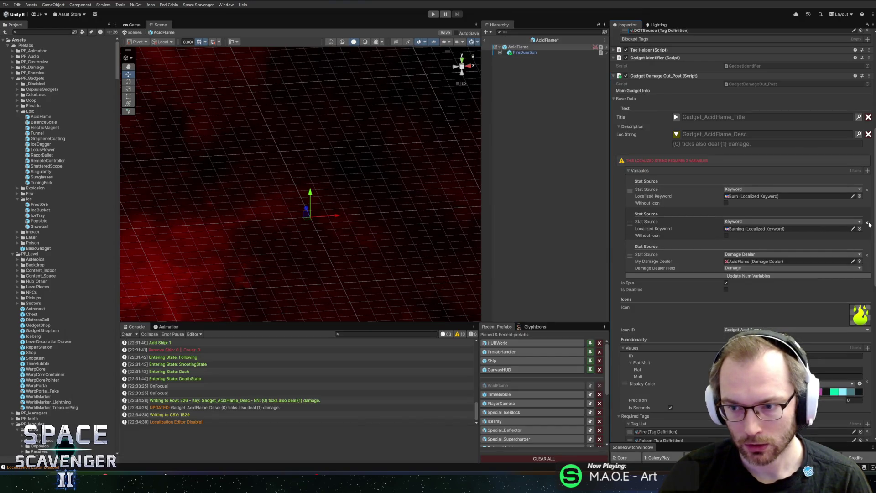
click(867, 221)
scroll(670, 297, down, 10)
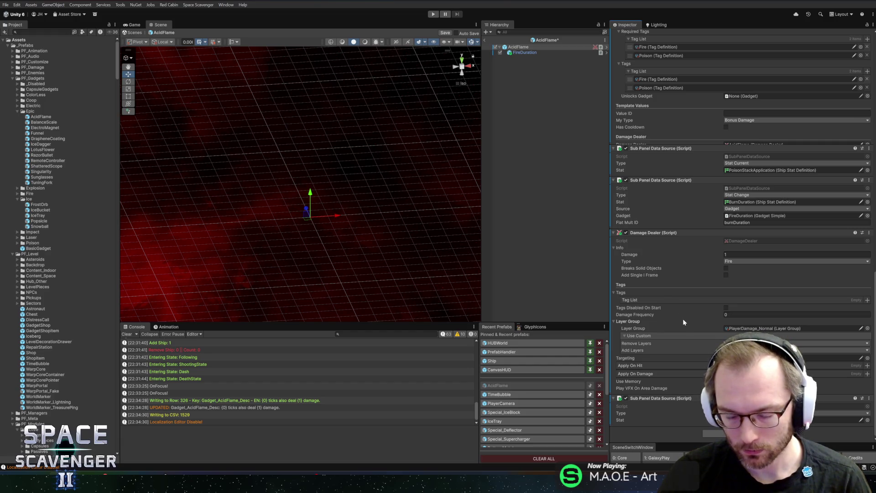
key(ctrl+s)
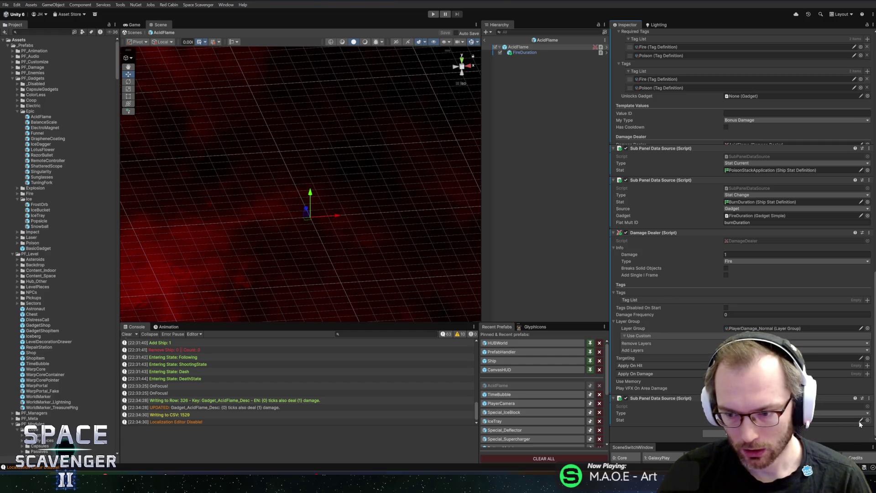
- Set the ship stat to PoisonDamage, save, and start play mode from the Core scene
click(868, 420)
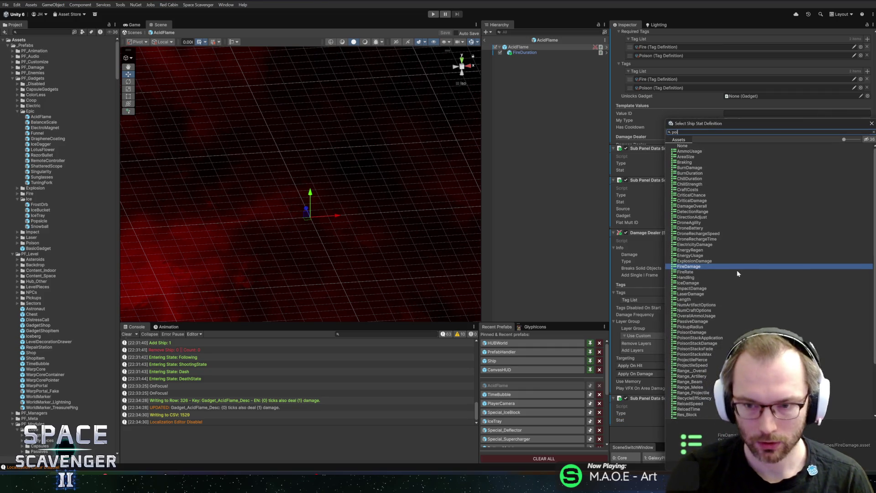
text(poi)
double_click(689, 151)
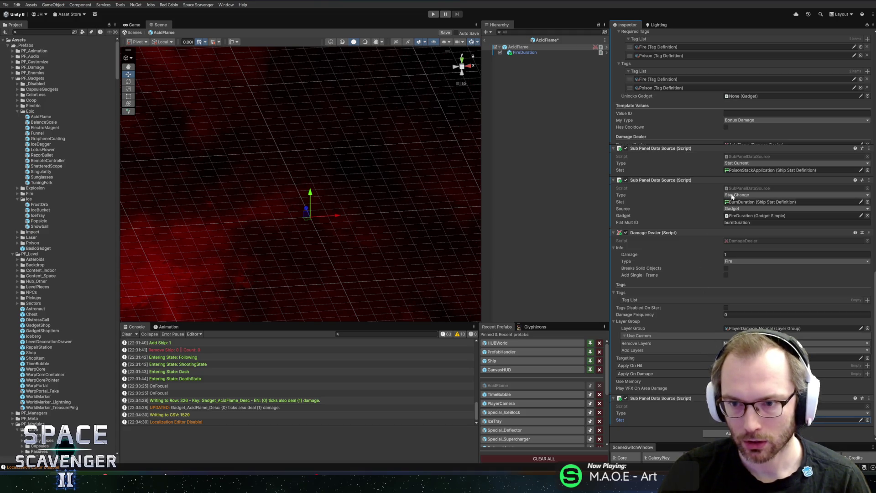
key(ctrl+s)
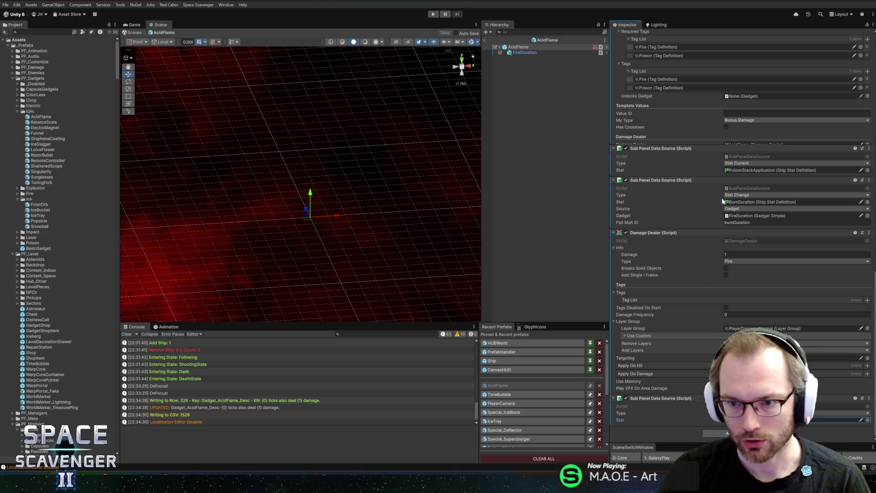
click(485, 40)
click(433, 14)
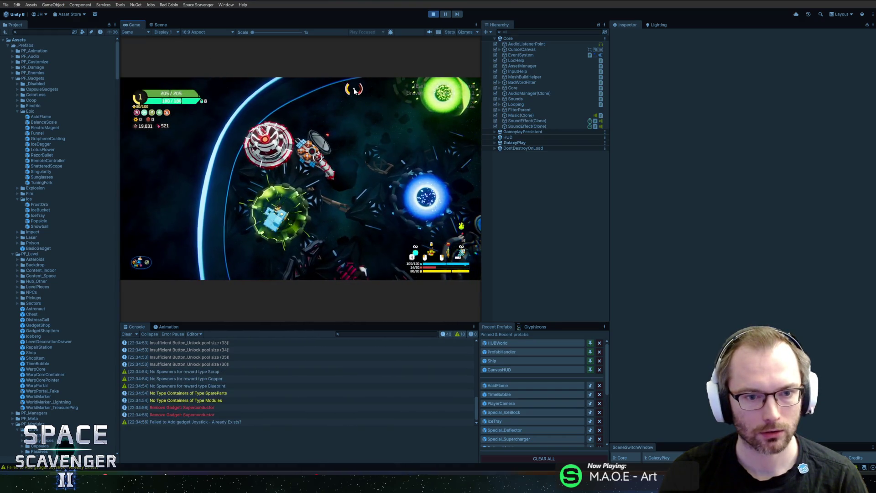
- Stop play mode and set AcidFlame's allowed damage types to Fire, saving the prefab
key(ctrl+p)
click(511, 385)
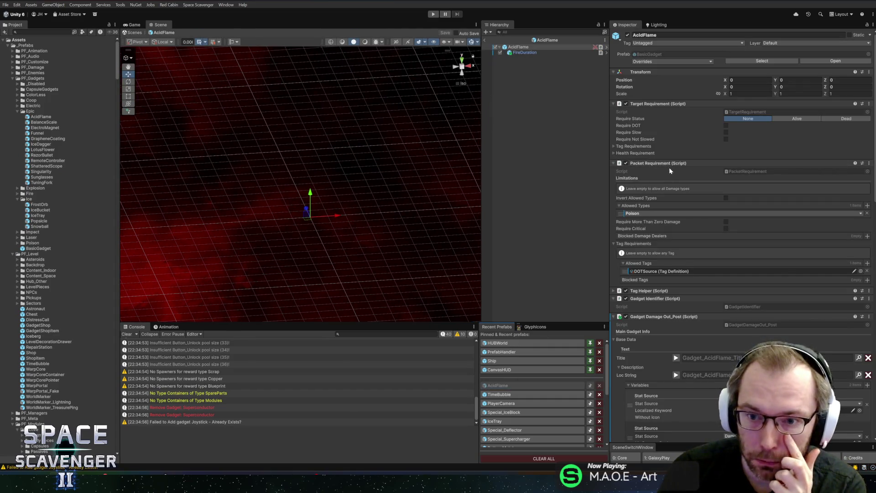
click(645, 214)
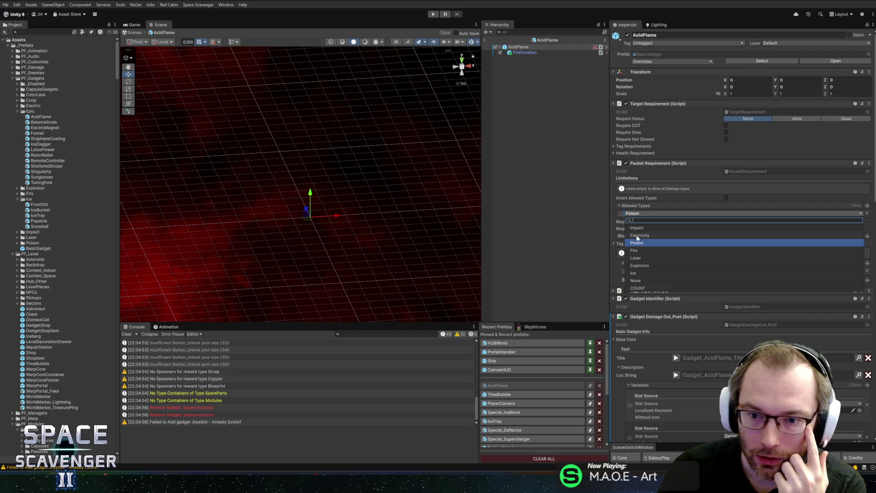
click(635, 250)
key(ctrl+s)
- Set the Damage Dealer type to Poison with Damage 5, then start play mode
scroll(658, 255, down, 5)
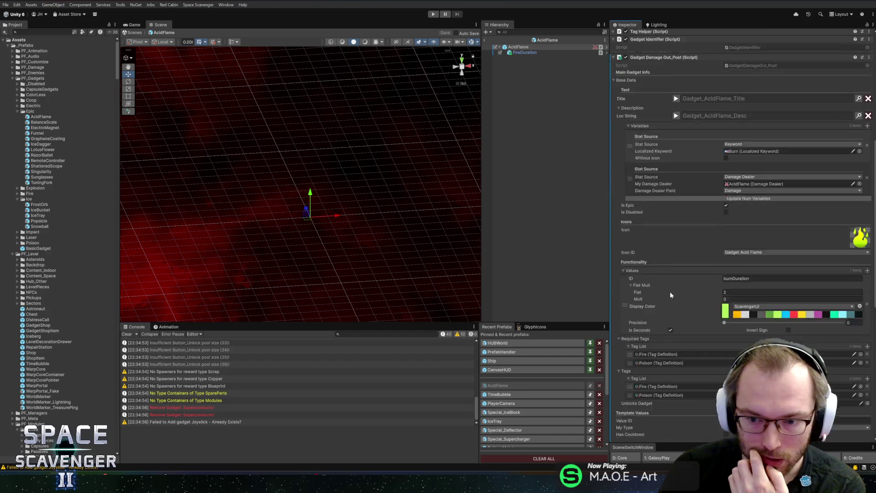
scroll(669, 283, down, 7)
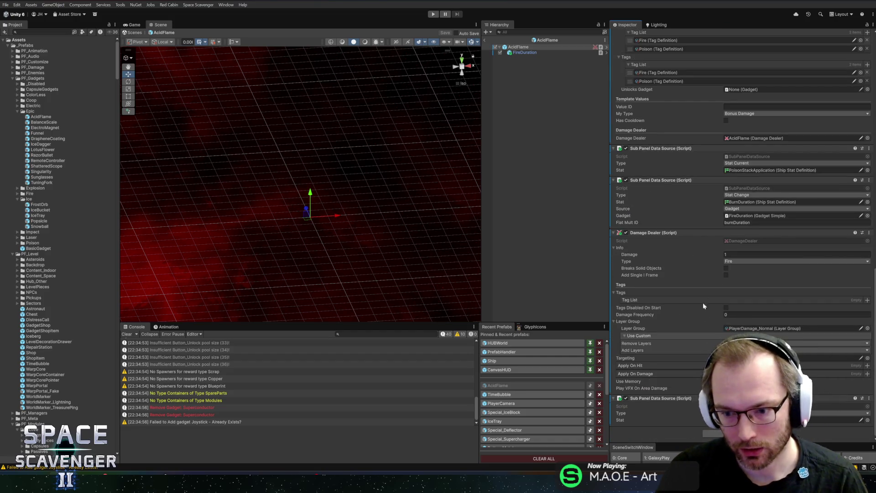
click(731, 240)
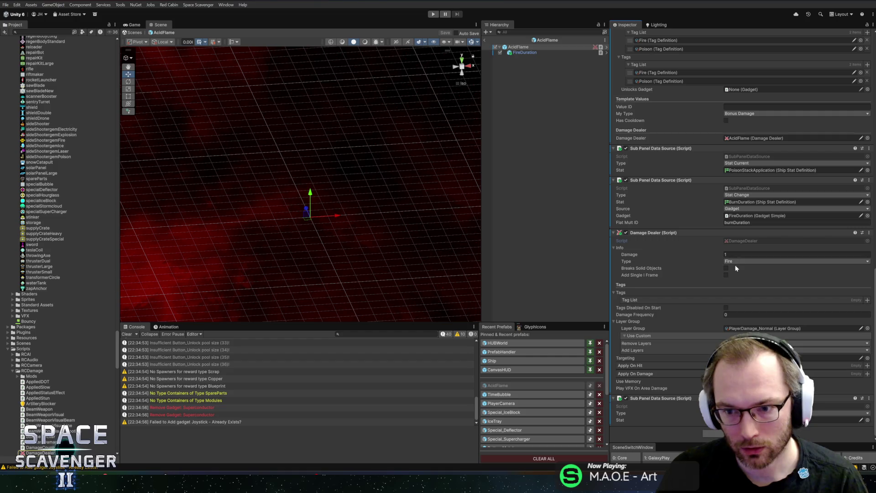
click(739, 261)
click(736, 291)
click(740, 255)
text(5)
click(432, 15)
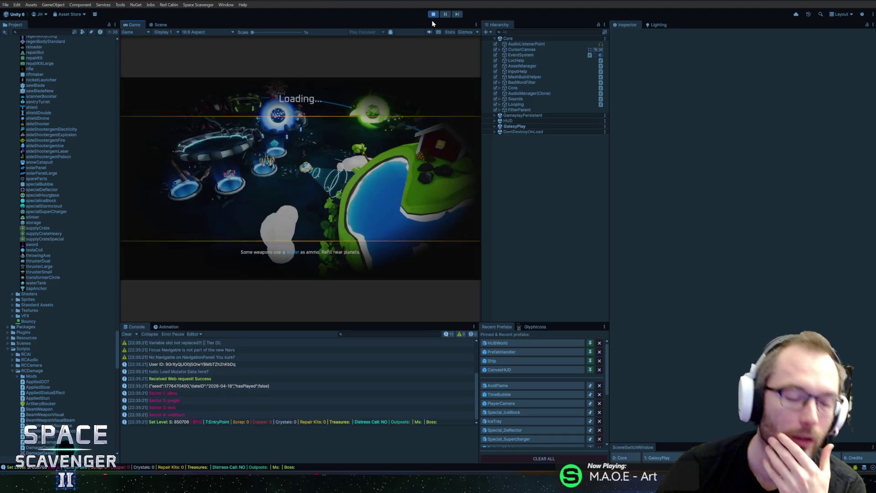
- Maximize the Game view and spawn a Grub with the 'spawn Grub' console command
double_click(130, 24)
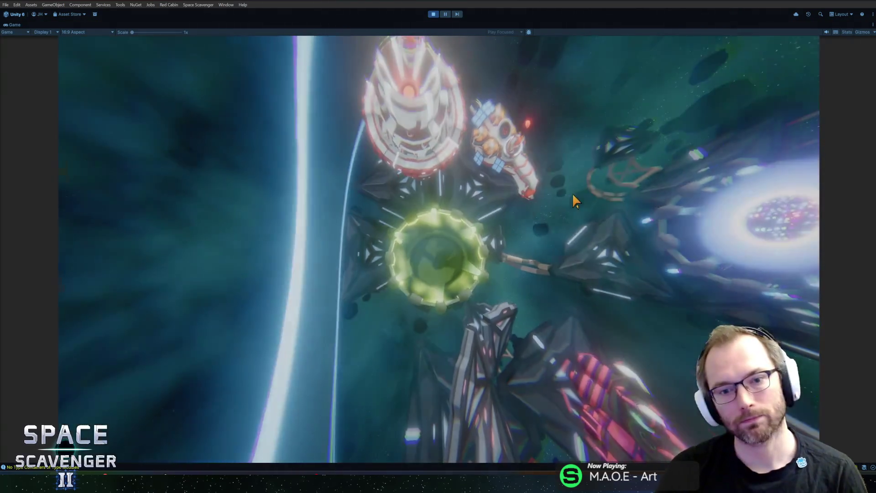
key(grave)
text(sp)
key(Tab)
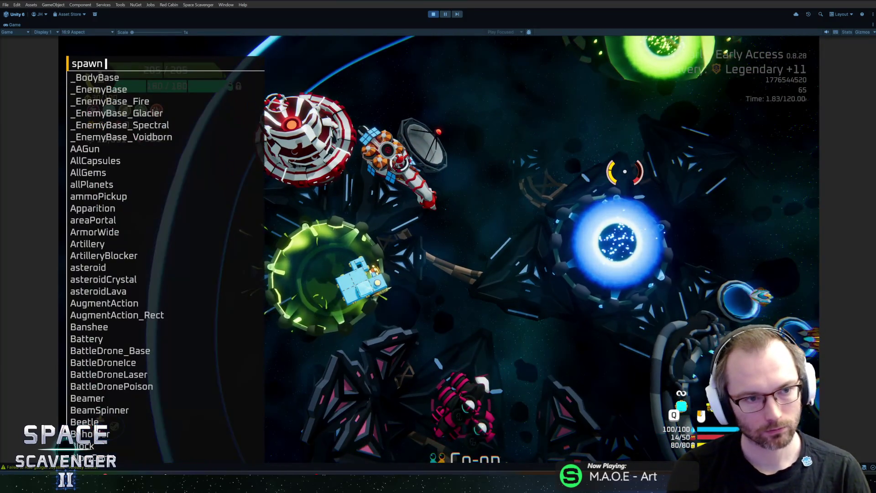
key(Escape)
key(w)
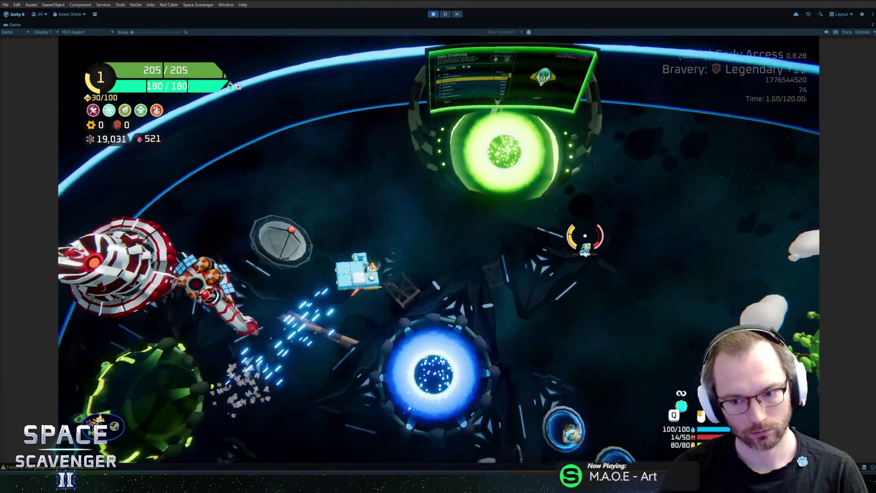
key(grave)
text(spawn )
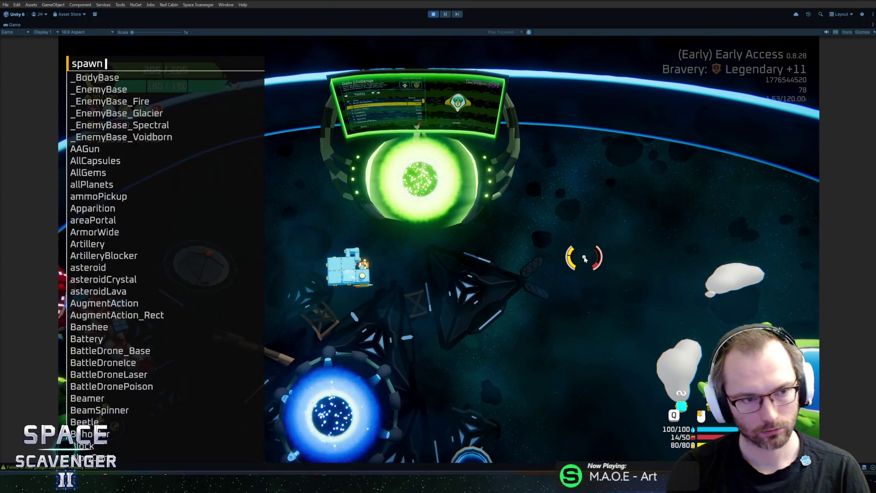
text(Grub)
key(Return)
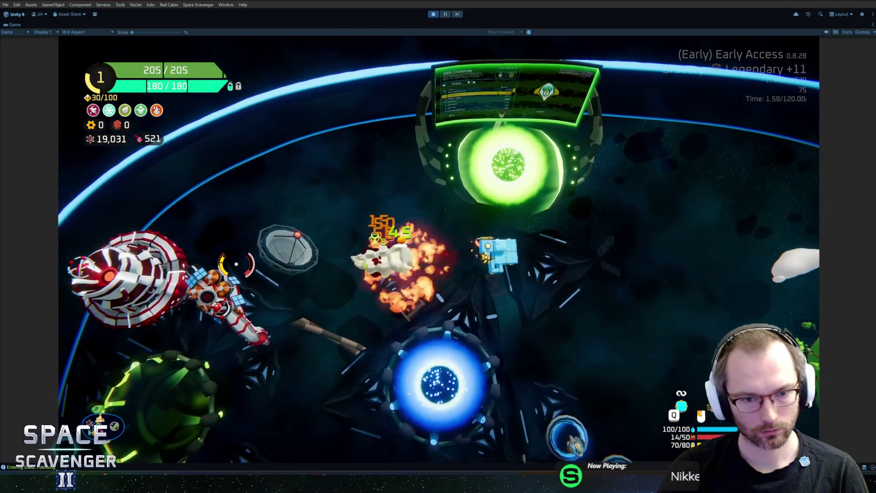
- Fly the ship around the arena and shoot at the Grub and a crate
key(s)
key(w)
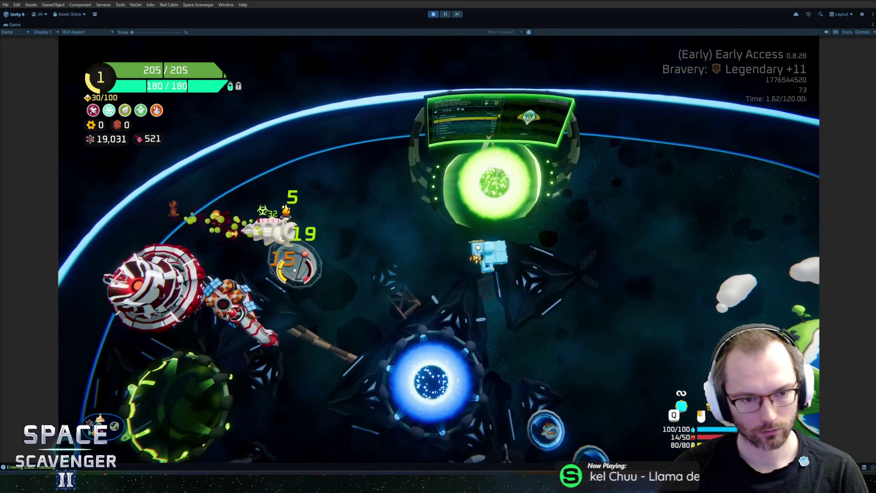
key(a)
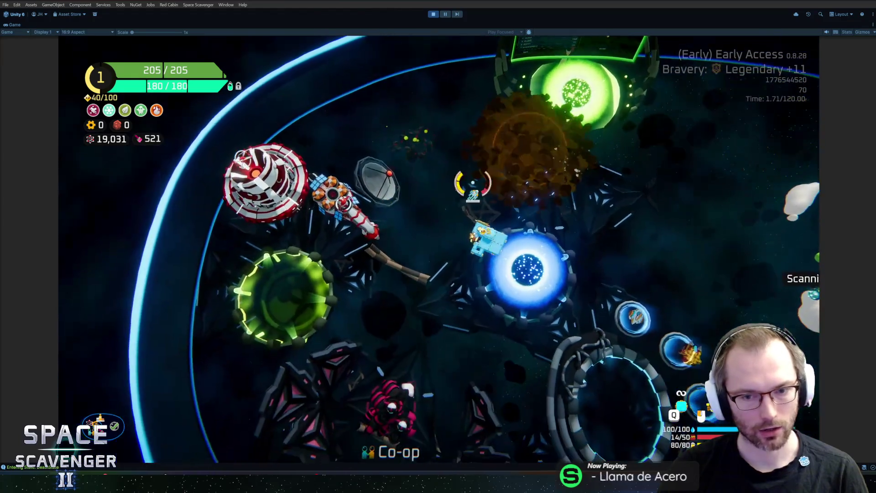
key(w)
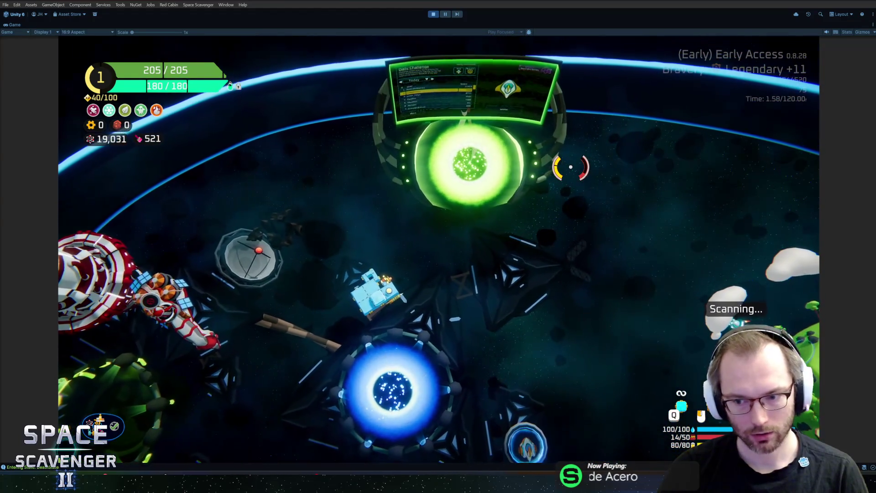
key(w)
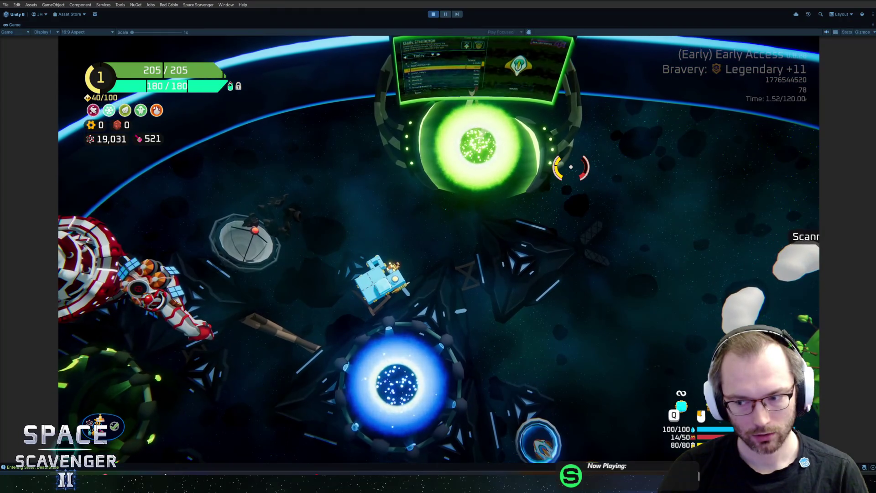
key(w)
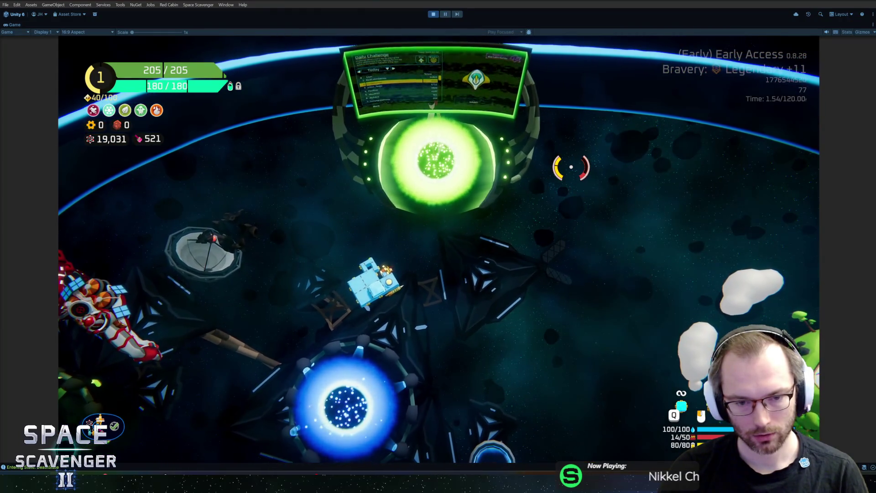
click(589, 185)
key(a)
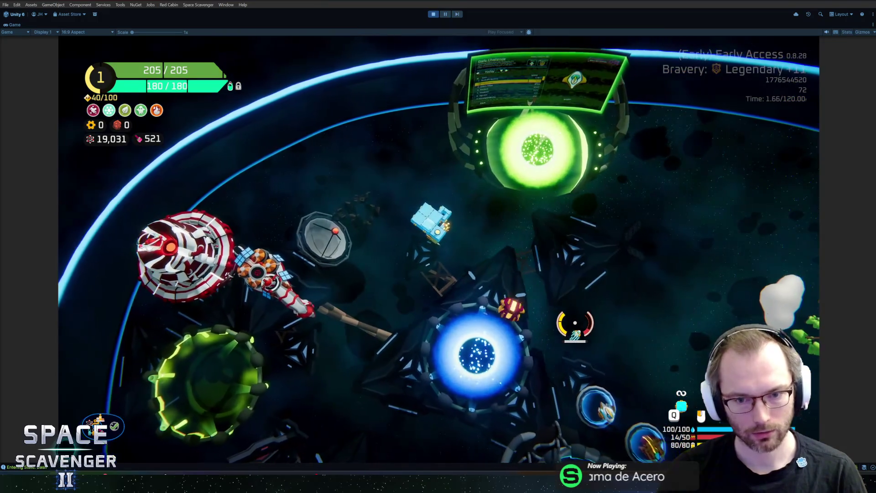
- Remove the AcidFlame gadget via the console and fly past the blue portal
key(grave)
text(gadget remove a)
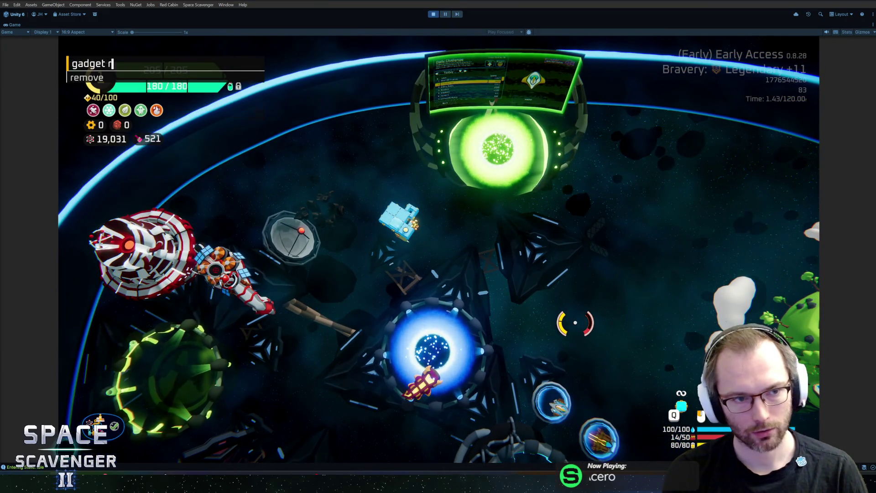
key(Return)
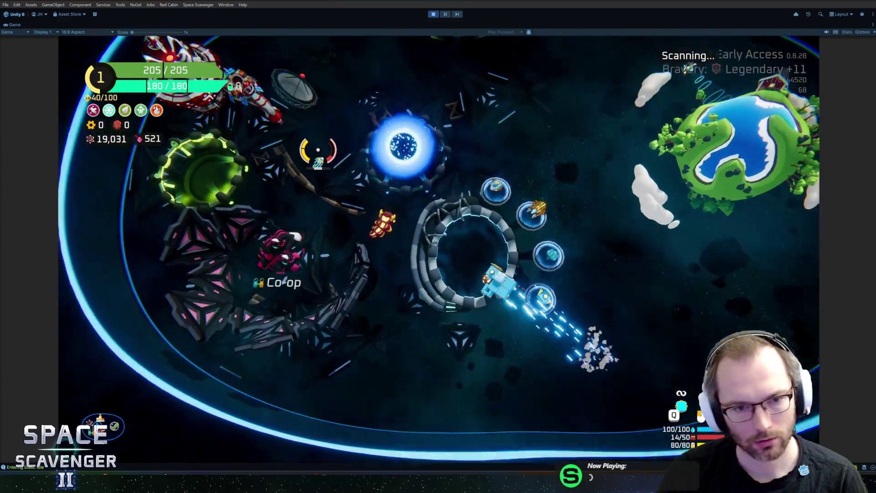
key(s)
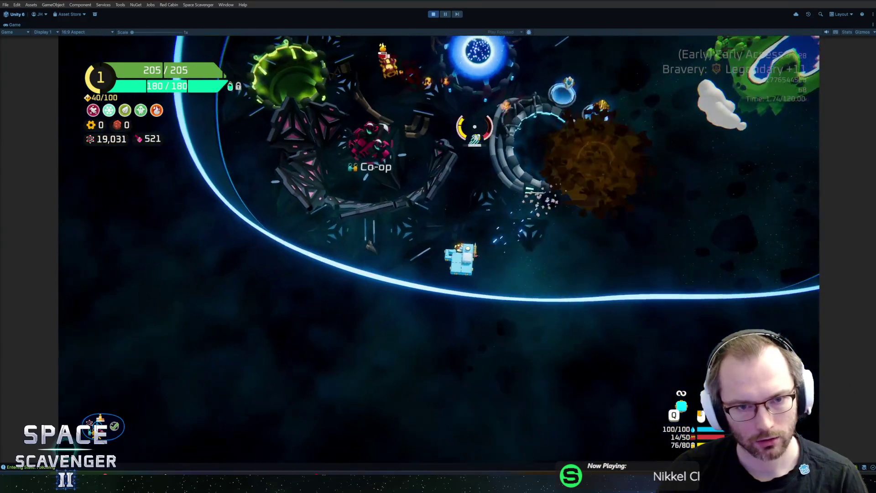
key(w)
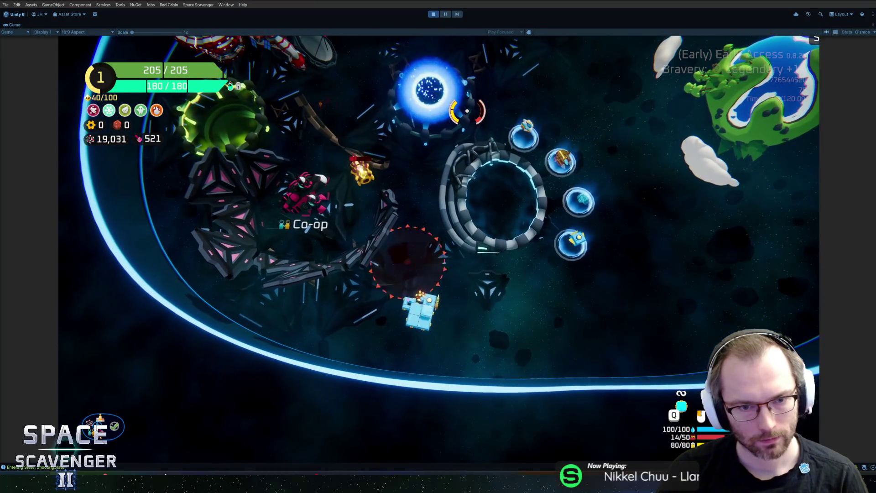
key(w)
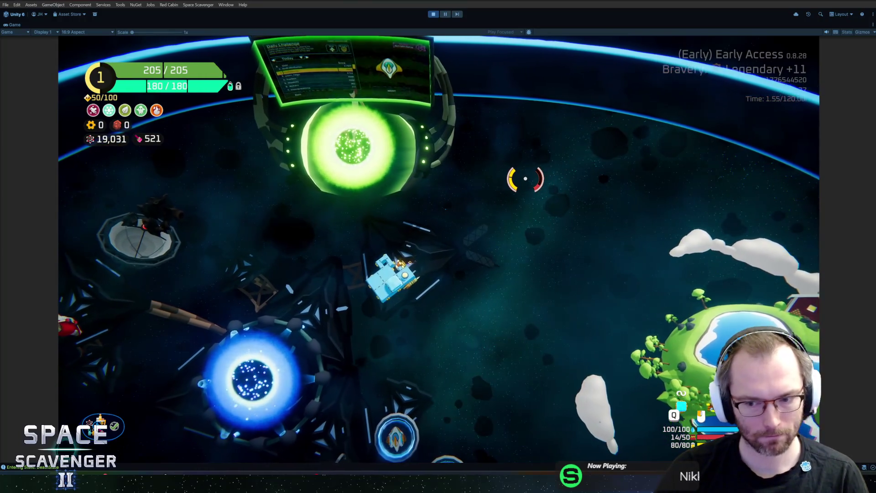
- Re-add the AcidFlame gadget and spawn another Grub by recalling the previous command
key(grave)
text(get add ac)
key(Return)
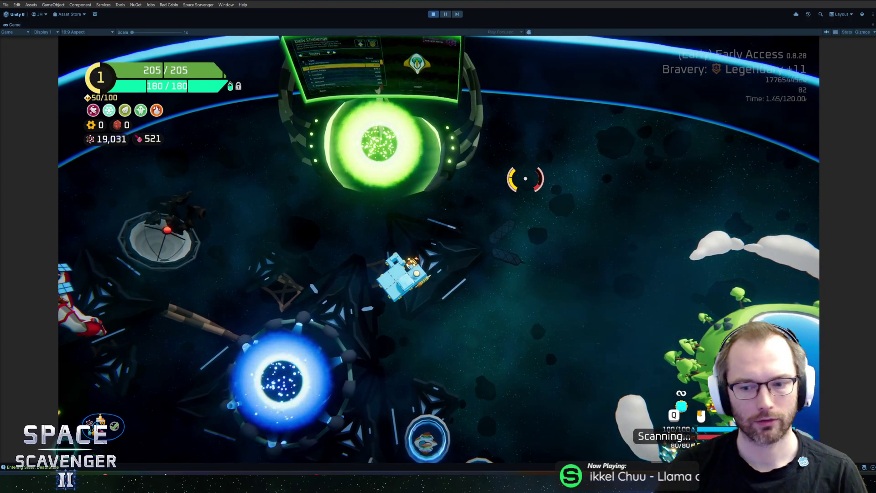
key(grave)
key(Up)
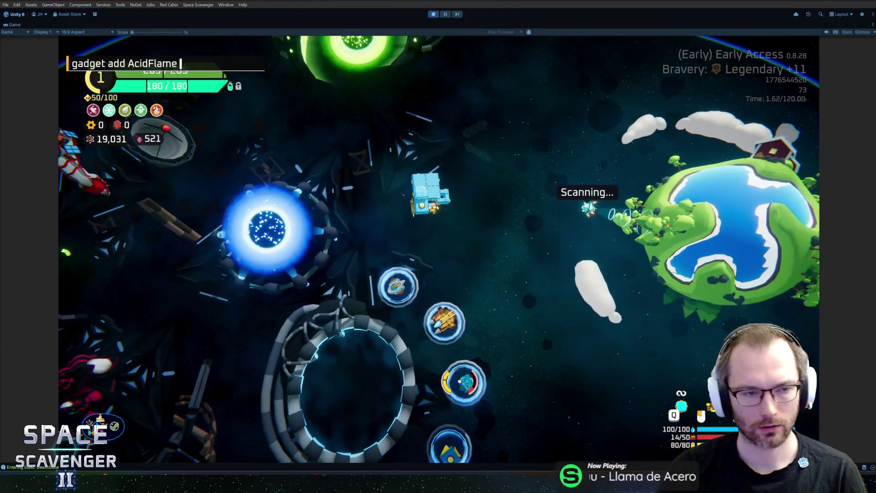
key(Return)
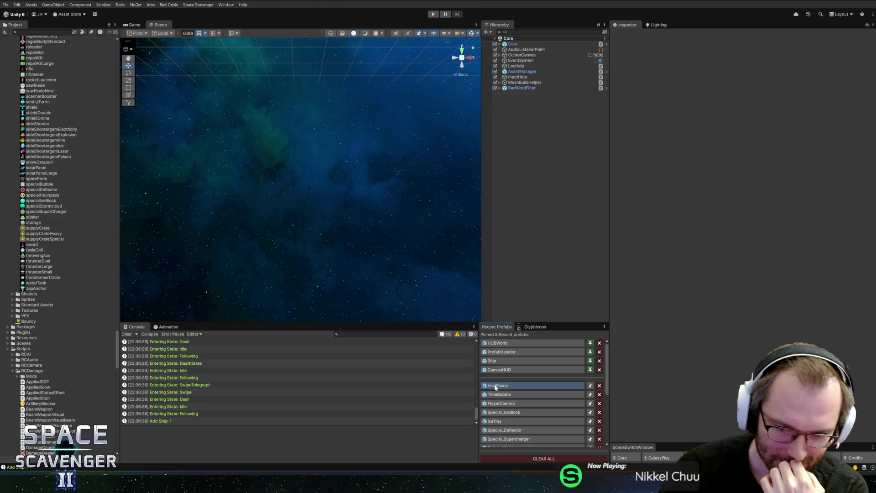
- Check AcidFlame's Damage Dealer settings, then restart play mode with the Game view maximized
click(498, 386)
scroll(661, 337, down, 5)
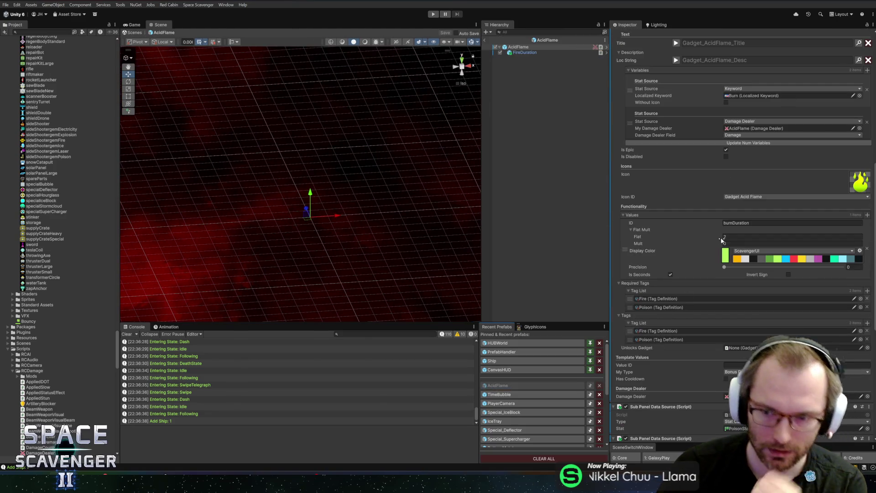
scroll(720, 240, down, 8)
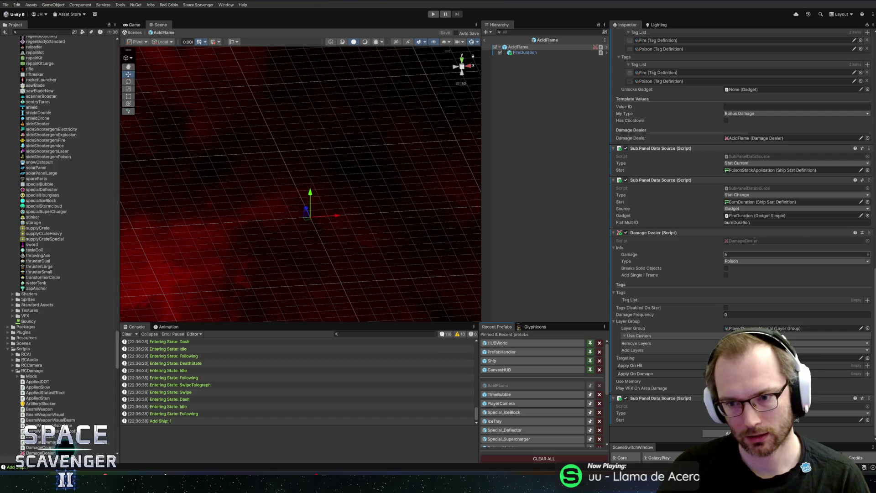
click(484, 40)
click(433, 15)
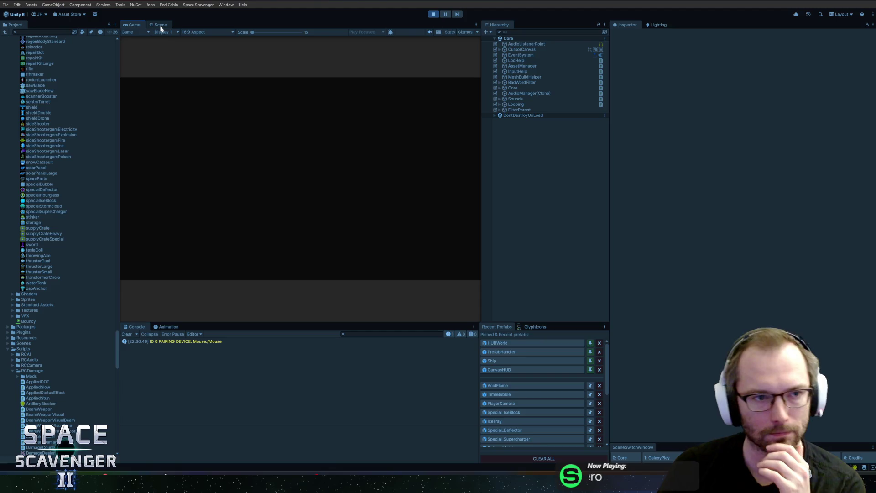
double_click(131, 25)
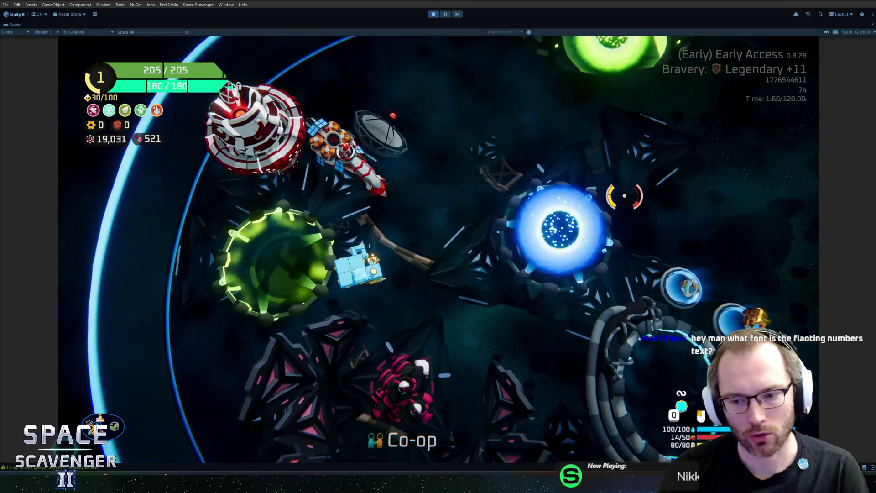
- Spawn a Grub from the debug console and steer the ship around the ring
key(grave)
text(spawn gl)
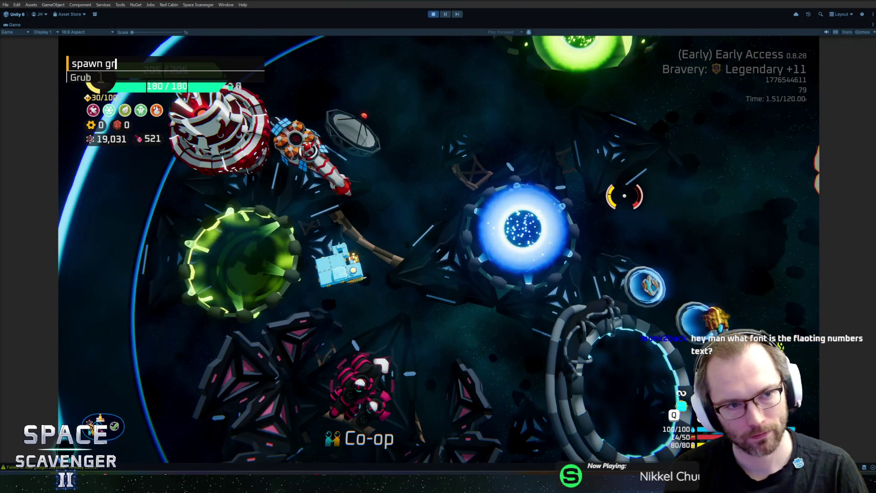
key(Return)
key(d)
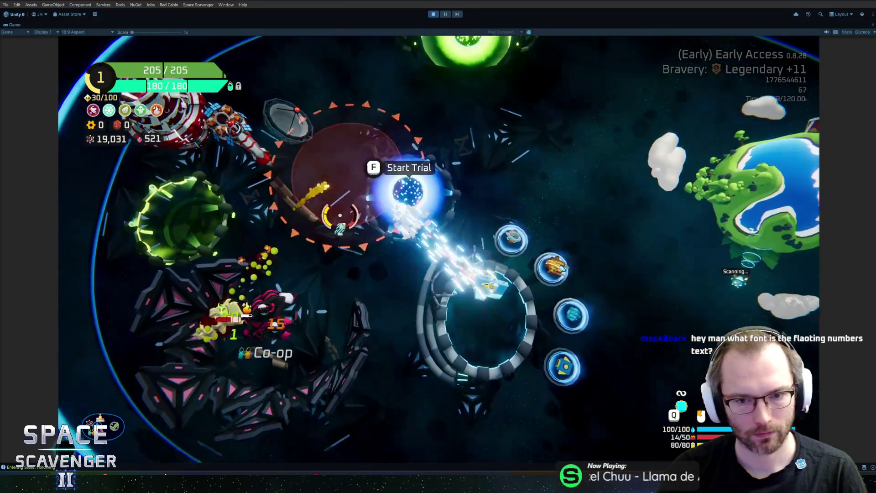
key(s)
key(d)
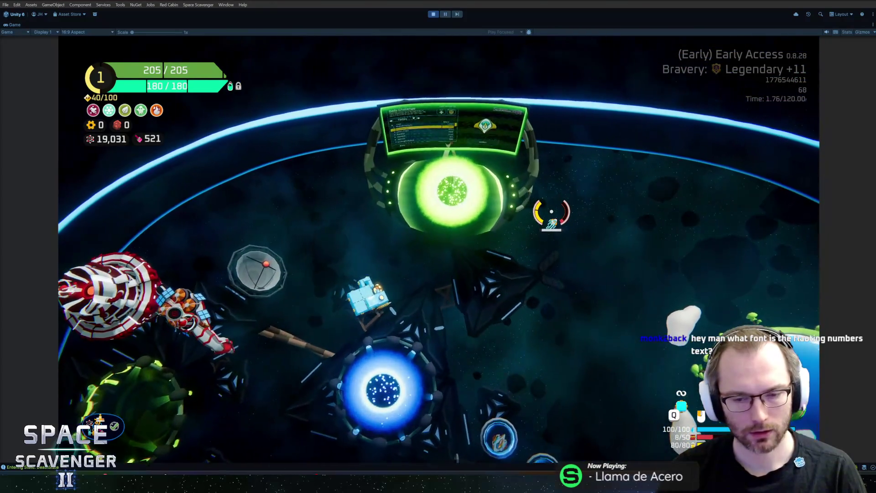
- Spawn a TrainingDummy_Invincible using the console's autocomplete suggestions
key(grave)
text(spawn trai)
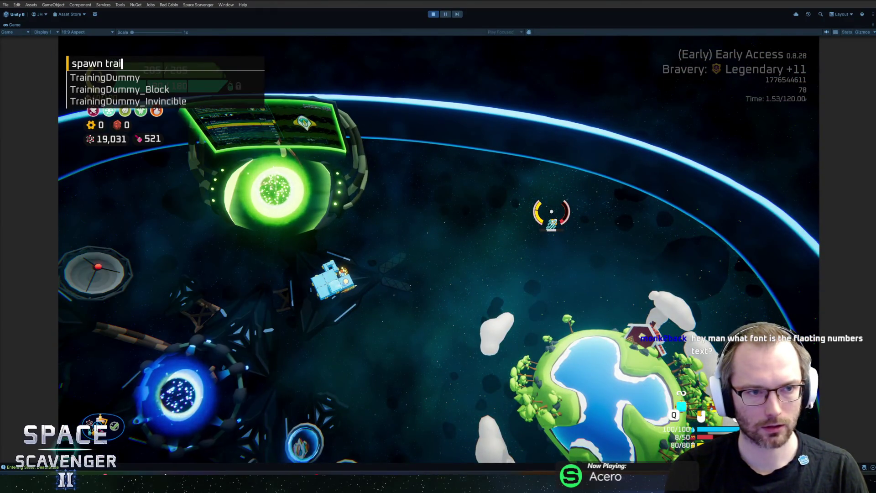
key(Tab)
key(Down)
key(Down)
key(Down)
key(Tab)
key(Return)
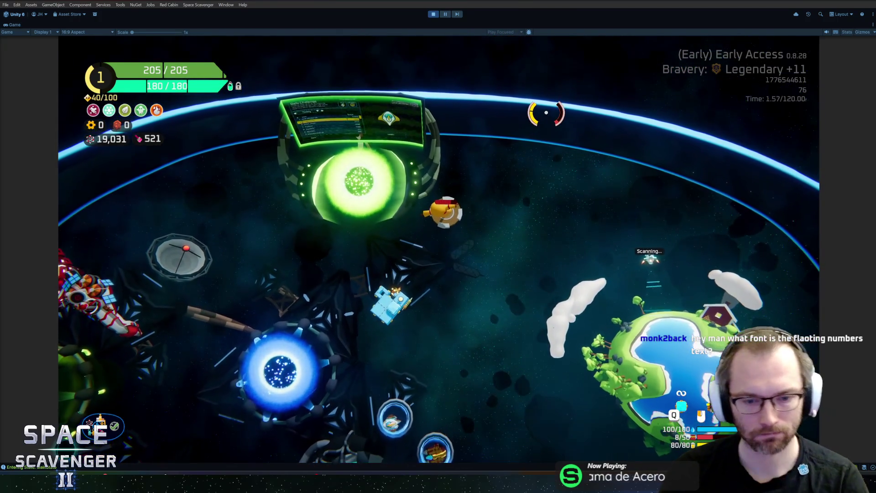
- Spawn another Grub, fly past the blue portal, then stop the playtest
key(grave)
text(spawn Grub)
key(Return)
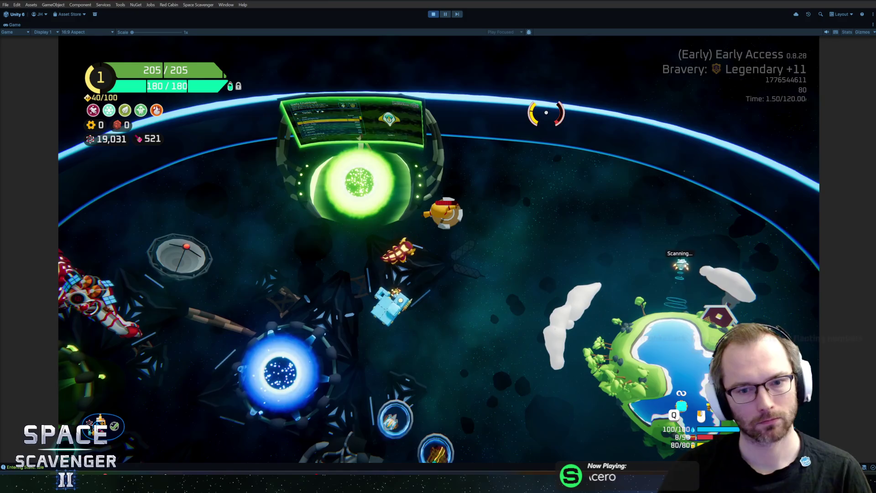
key(a)
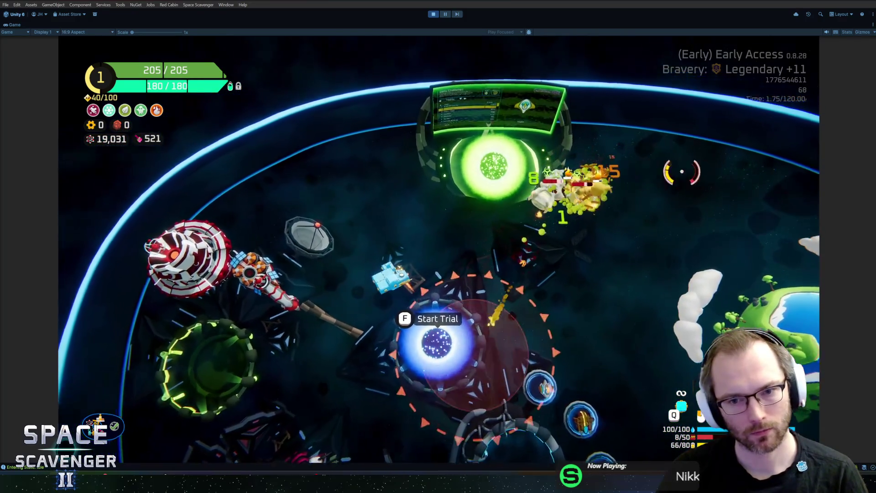
key(w)
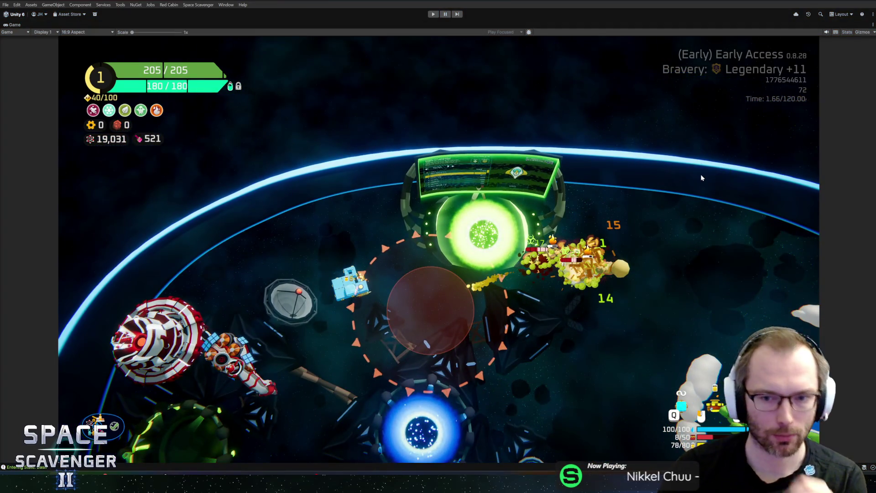
key(ctrl+1)
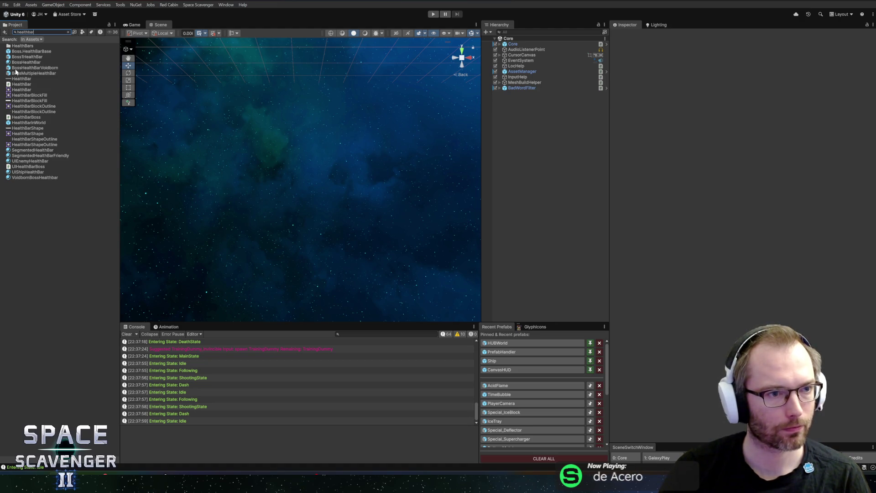
- Open HealthBarInWorld and set the UISegmentedBar width to 80, undoing a larger-width preview
double_click(14, 123)
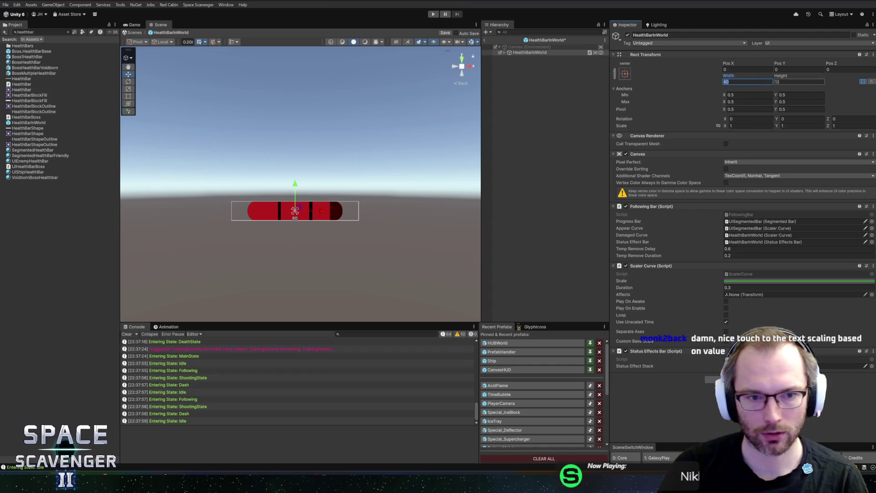
click(510, 53)
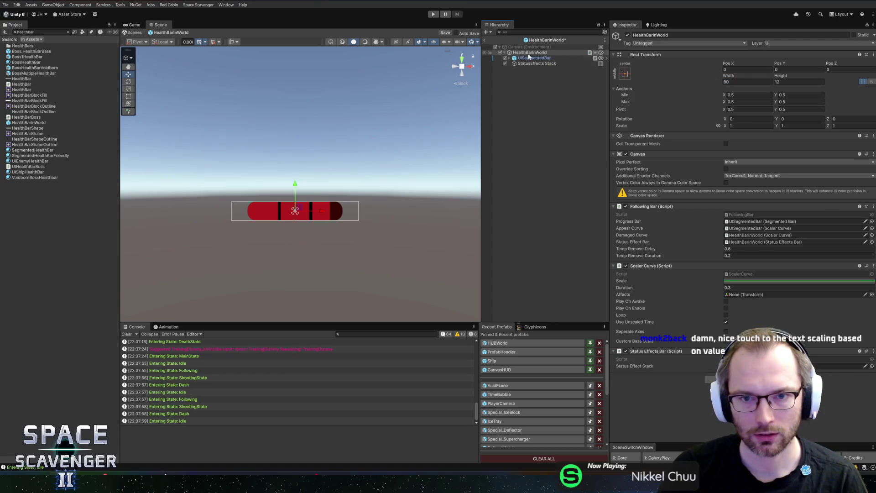
click(544, 59)
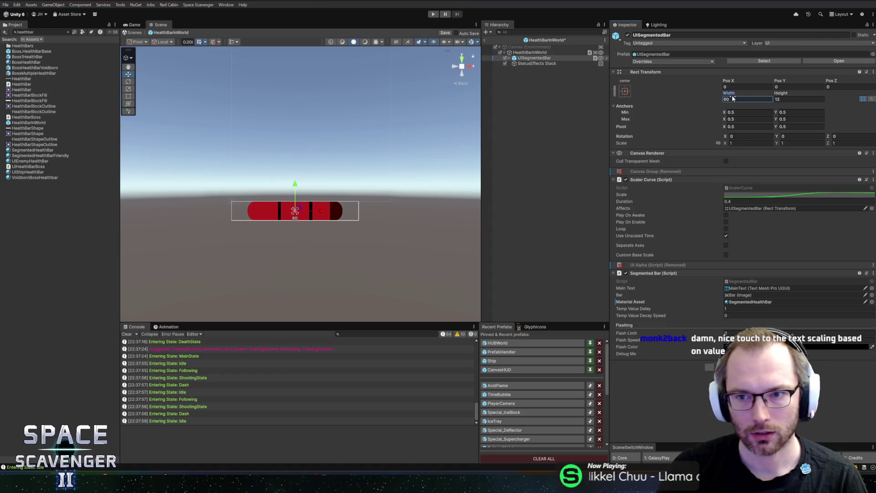
text(80)
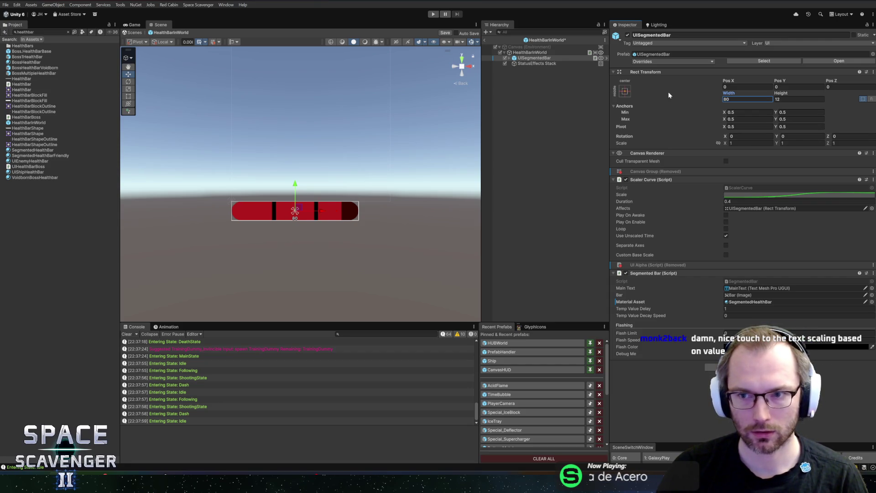
mouse_move(726, 93)
mouse_down()
mouse_move(867, 96)
mouse_move(43, 110)
mouse_up()
key(ctrl+z)
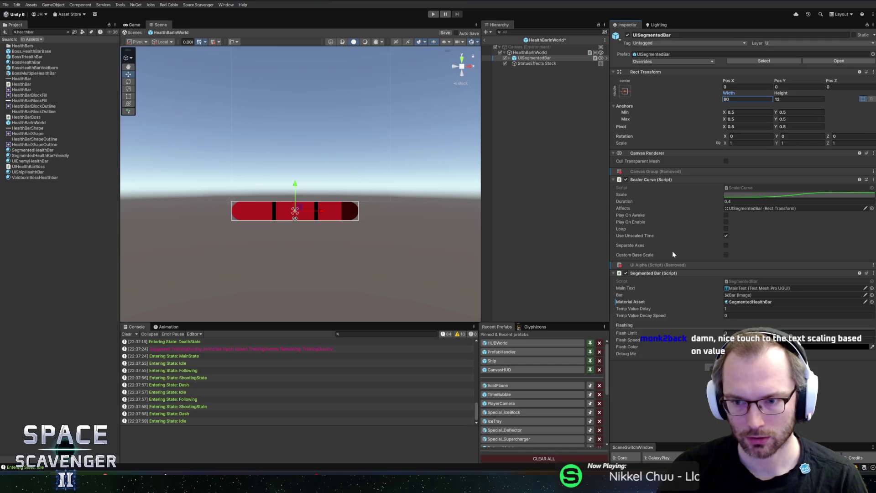
- Expand UISegmentedBar to inspect its BarContainer and Bar children
click(508, 57)
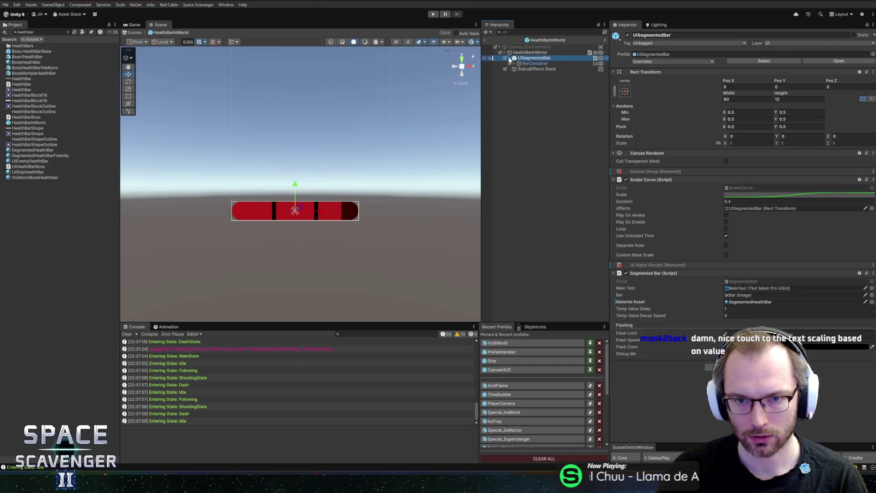
click(526, 65)
key(Right)
key(Down)
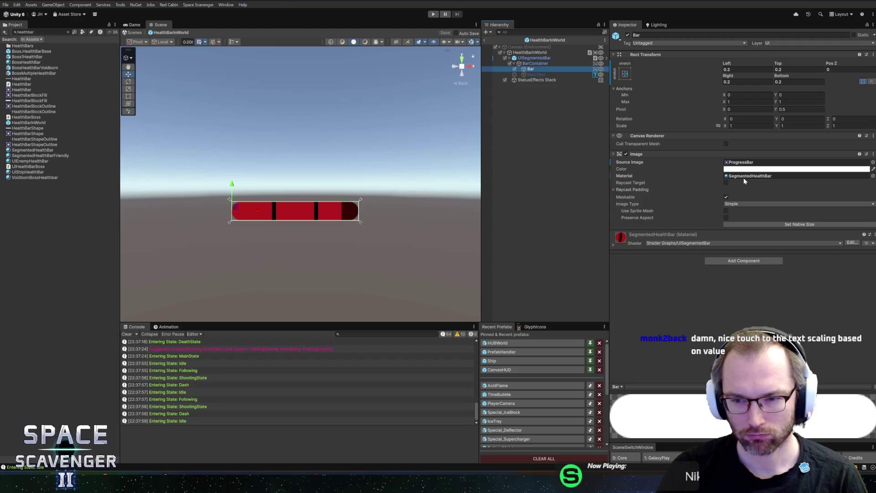
scroll(390, 209, up, 5)
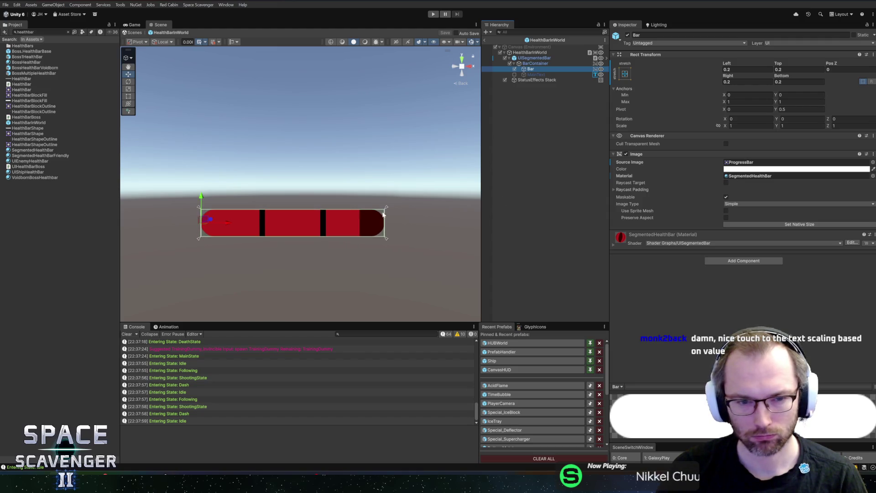
click(537, 64)
- Set the heights of UISegmentedBar and the HealthBarInWorld root to 14 and save
click(541, 59)
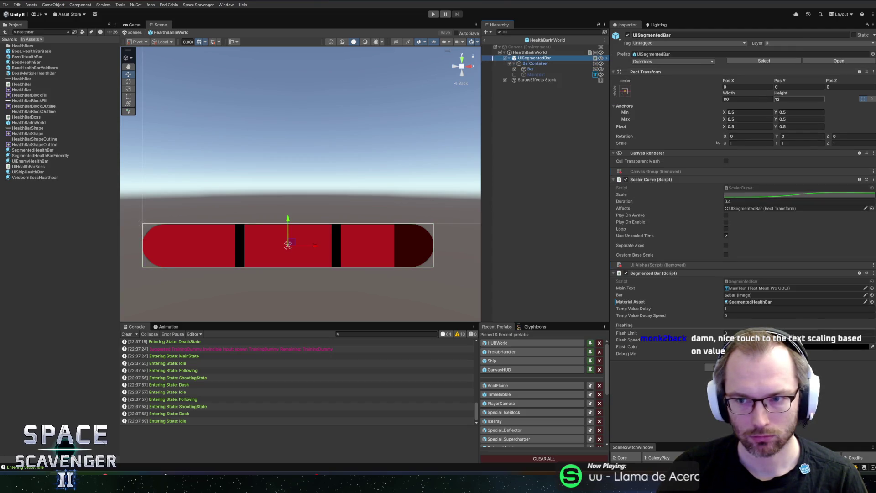
text(15)
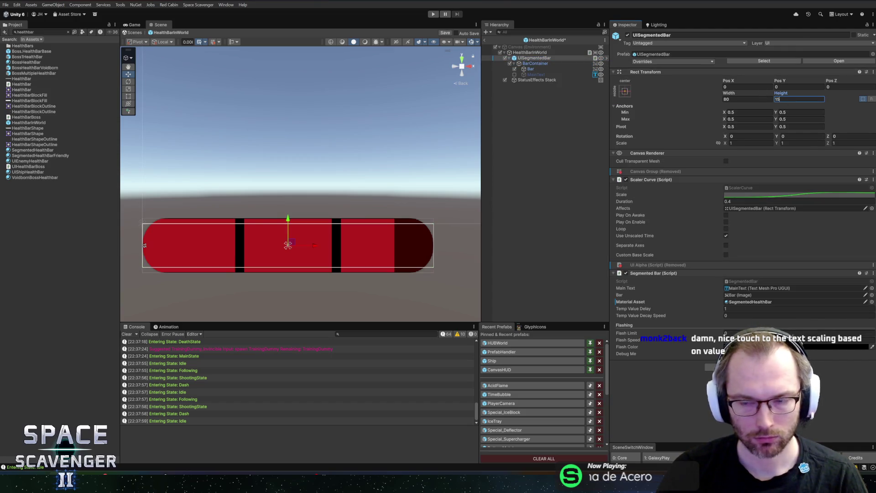
click(544, 52)
text(15)
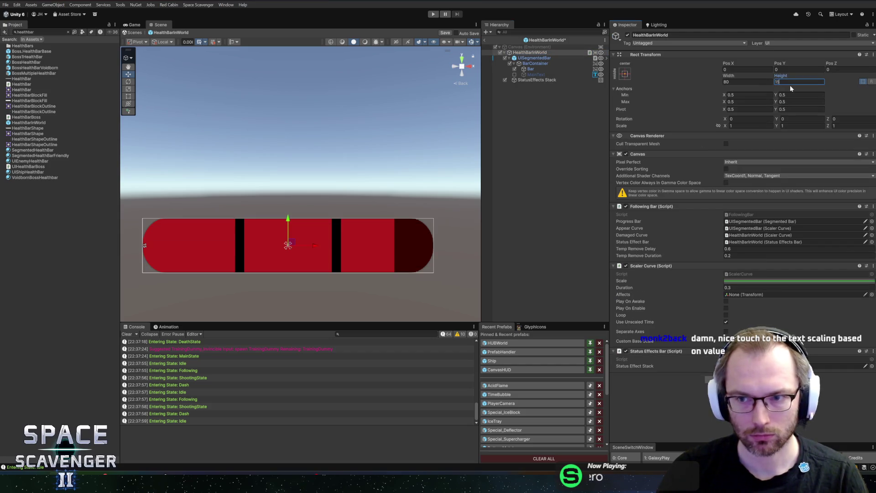
key(BackSpace)
text(4)
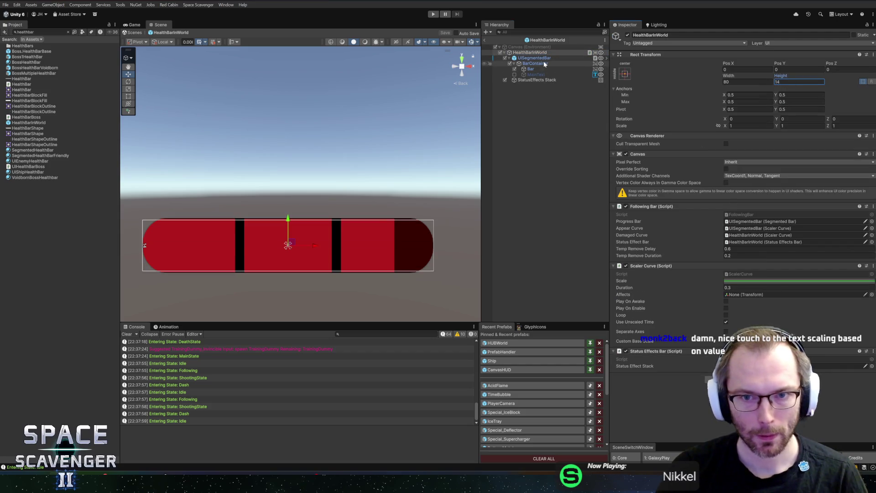
click(584, 58)
click(799, 99)
text(14)
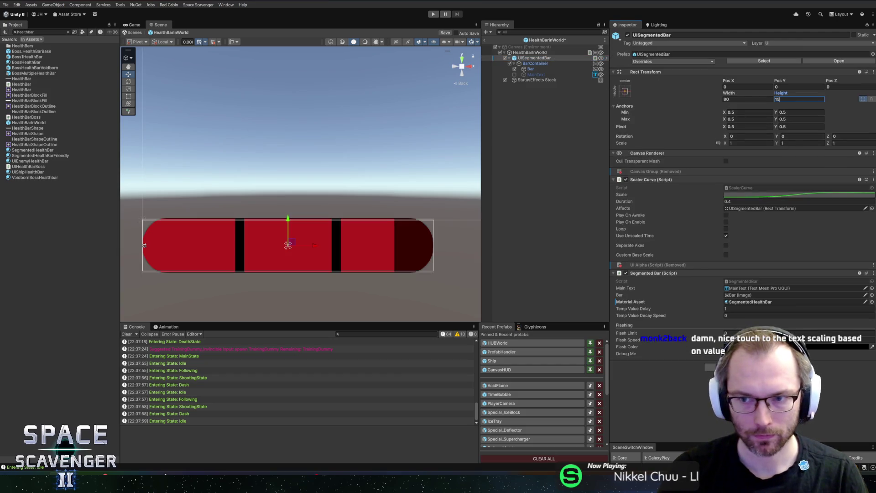
key(ctrl+s)
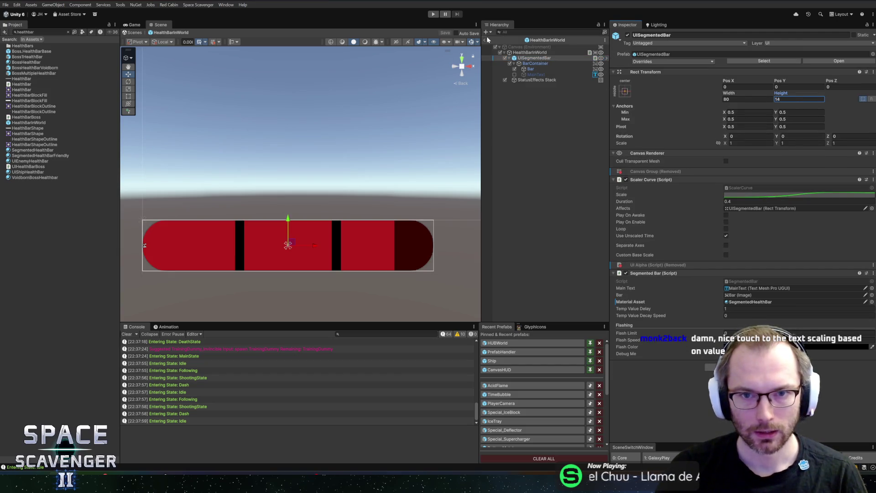
- Reopen HealthBarInWorld and inspect the StatusEffects Stack object's placement
click(487, 40)
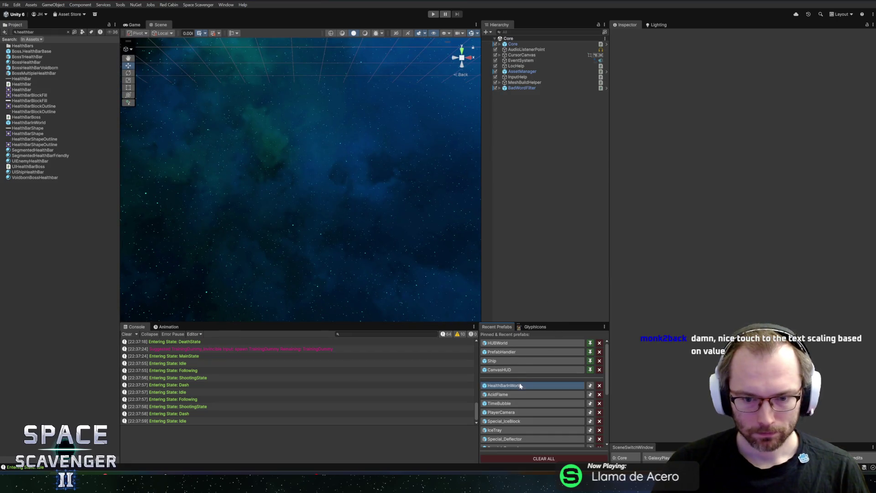
click(521, 386)
click(537, 80)
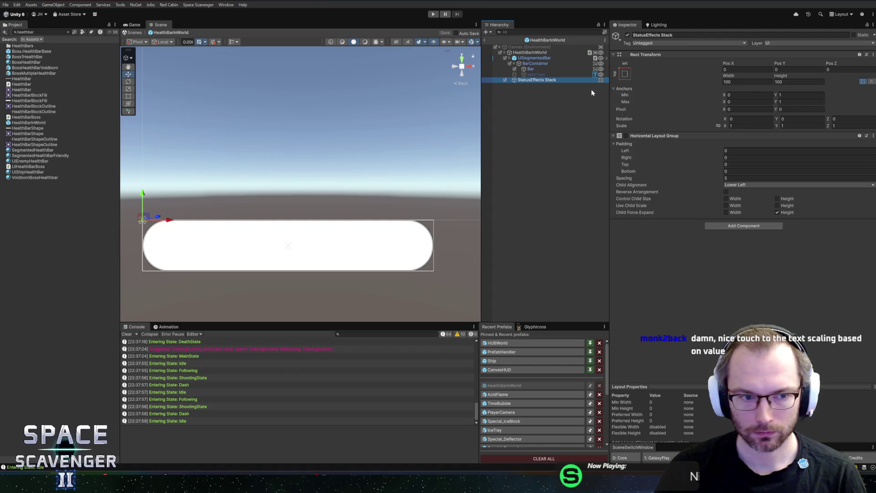
click(509, 57)
click(532, 59)
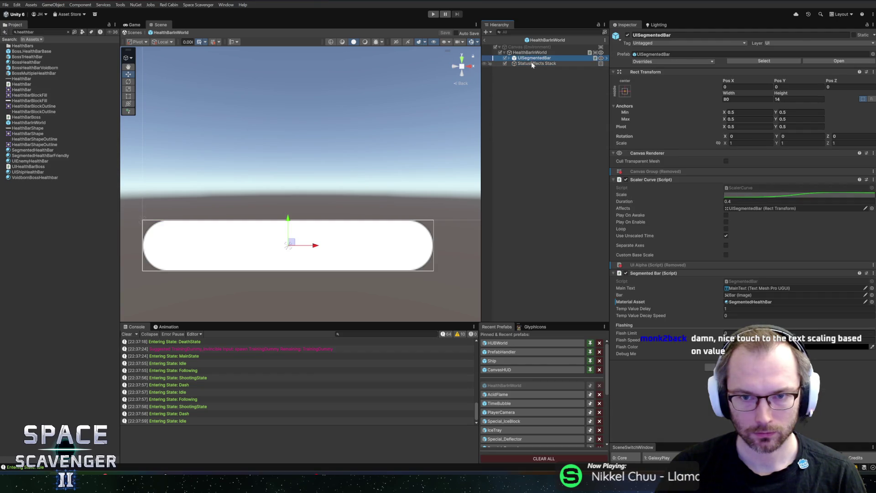
click(533, 64)
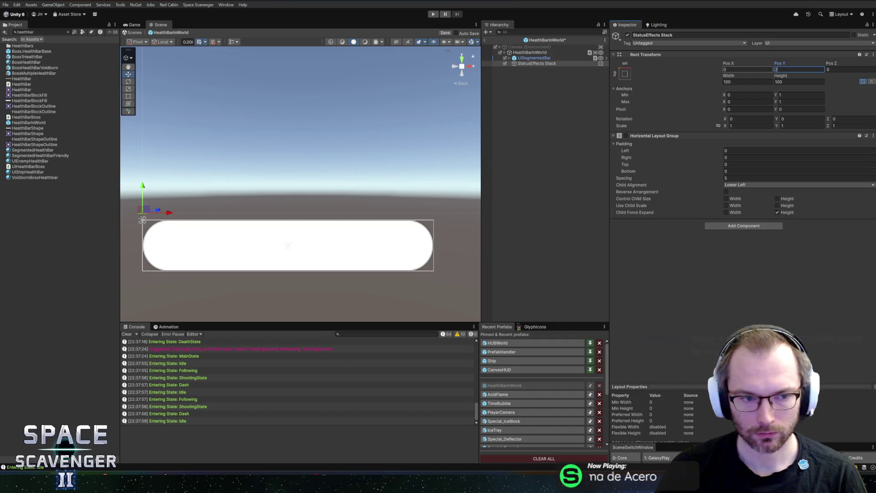
- Try a root height of 12, undo back to 14, and return to the Core scene
click(553, 52)
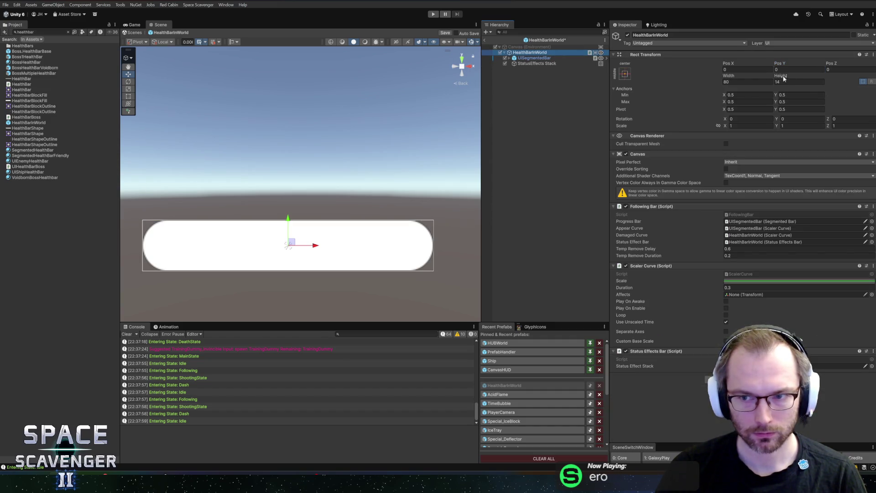
text(12)
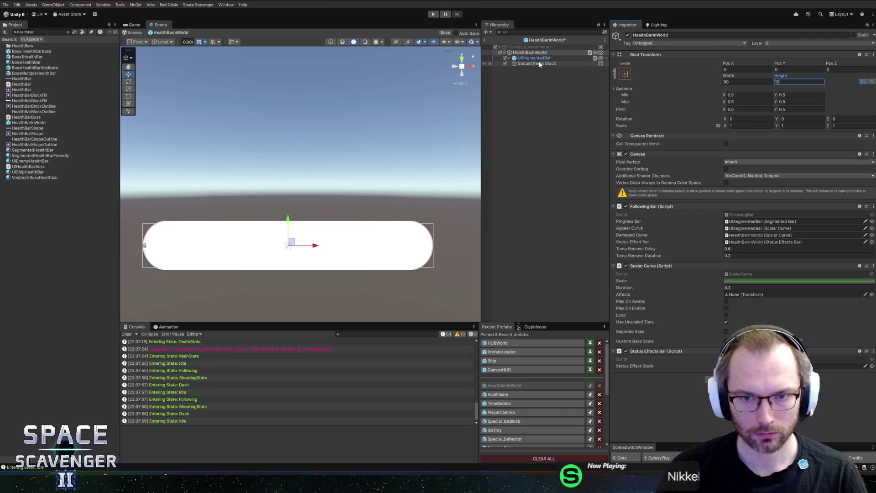
click(539, 64)
key(ctrl+z)
key(ctrl+z)
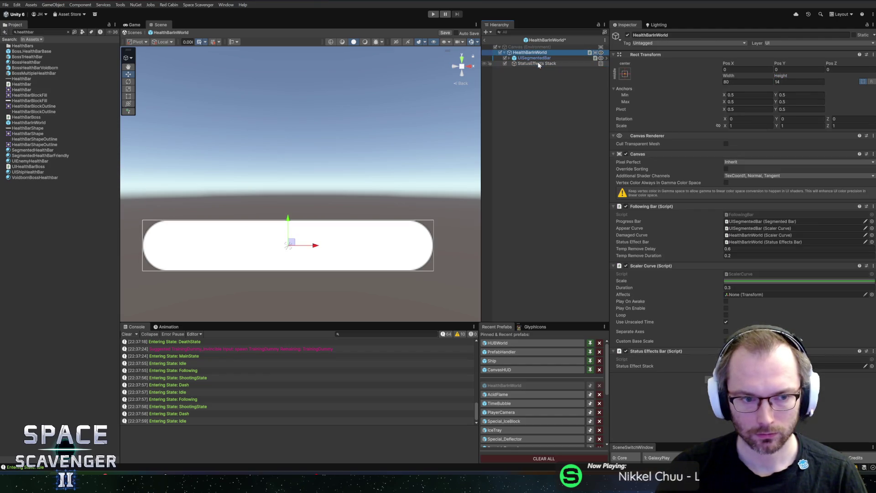
click(487, 41)
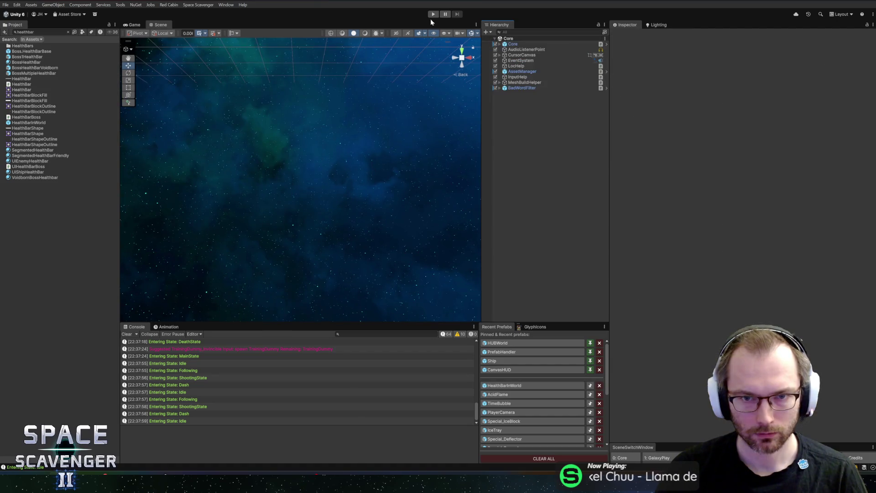
- Start play mode in a maximized Game view, spawn a Stingray from the console, then stop
click(433, 14)
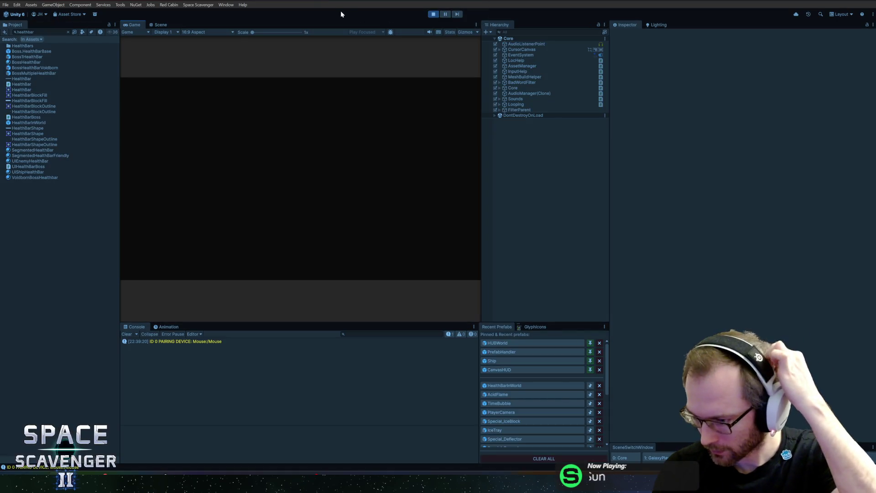
double_click(129, 24)
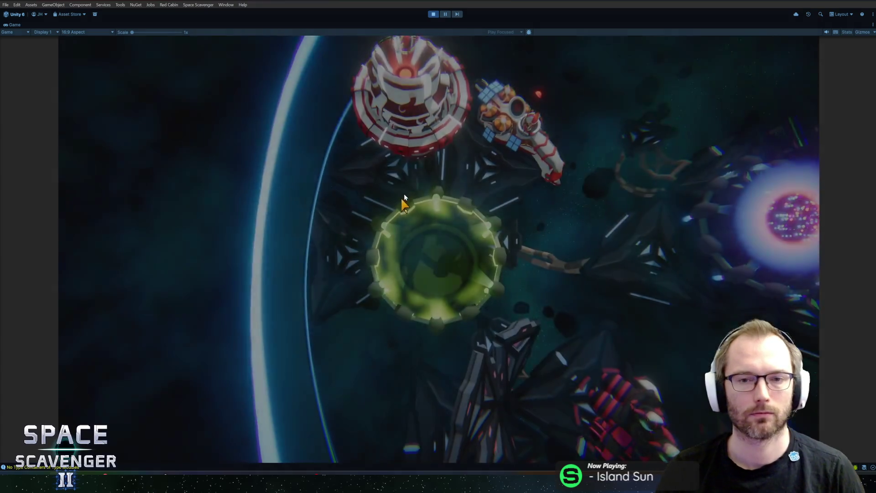
key(grave)
key(grave)
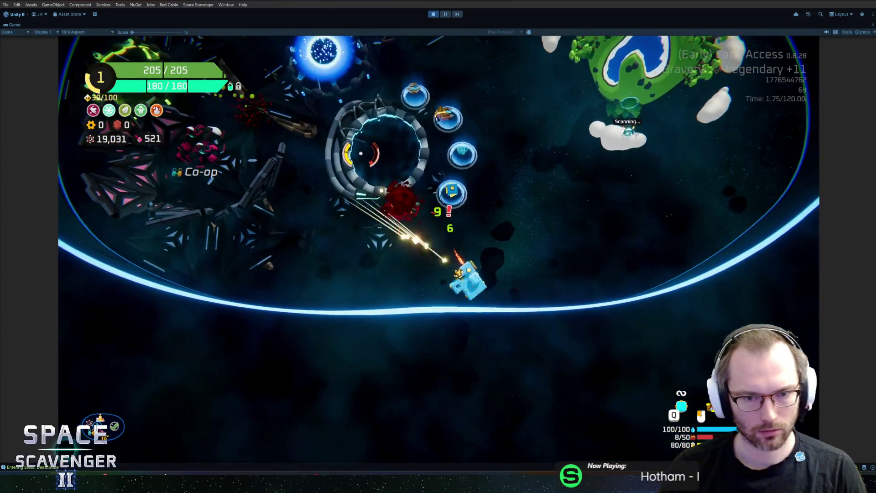
key(grave)
text(spawn Larva)
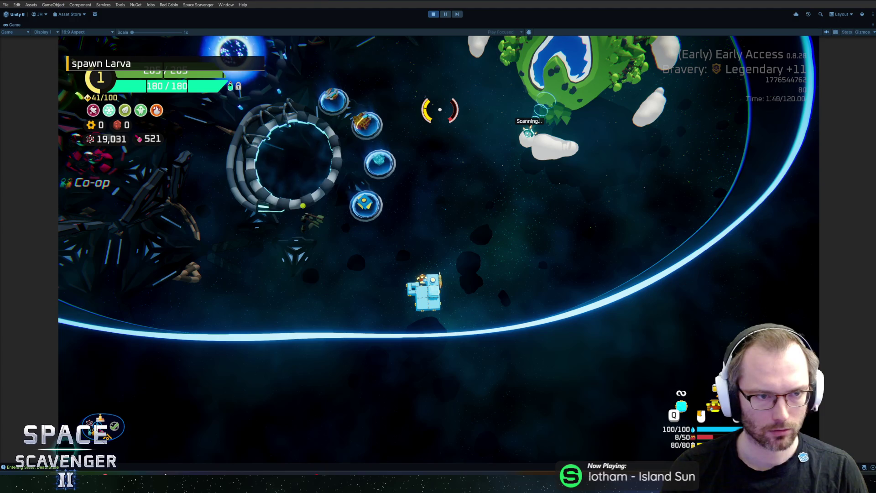
key(BackSpace)
key(BackSpace)
key(BackSpace)
key(BackSpace)
key(BackSpace)
text(sting)
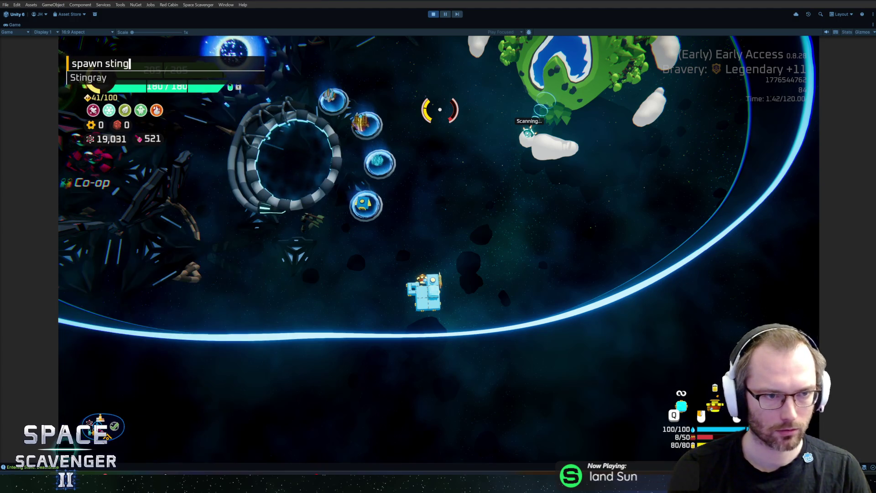
key(Return)
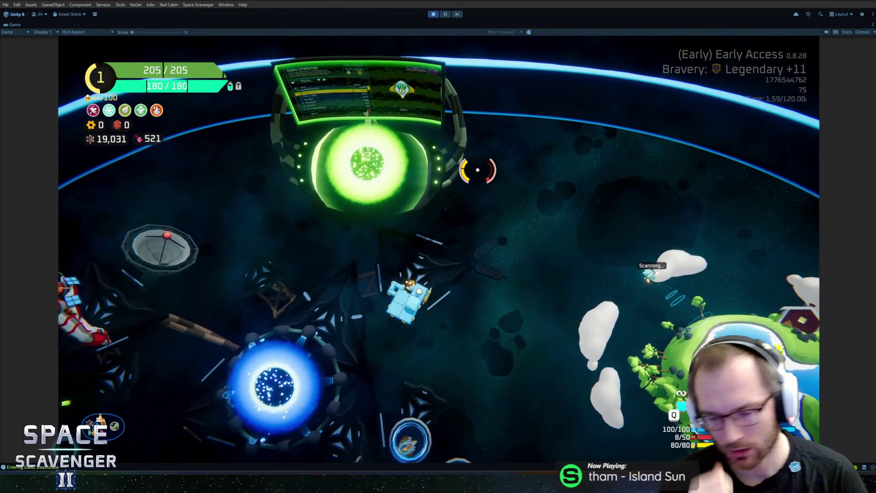
key(ctrl+p)
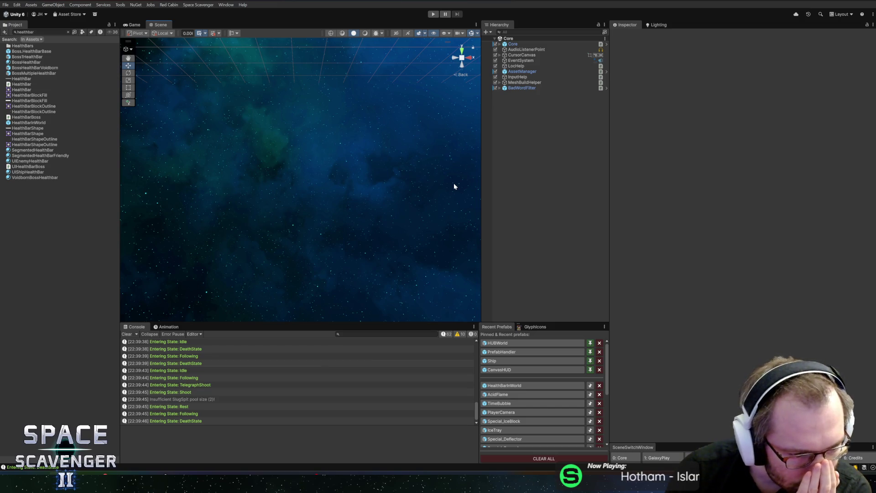
- Open AcidFlame and set the FireDuration child's burnDuration Flat value to 0.1
click(517, 387)
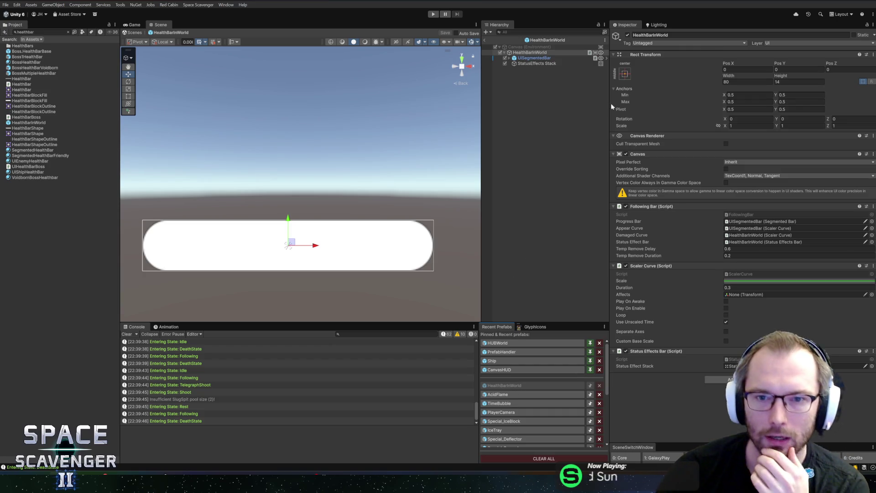
click(510, 394)
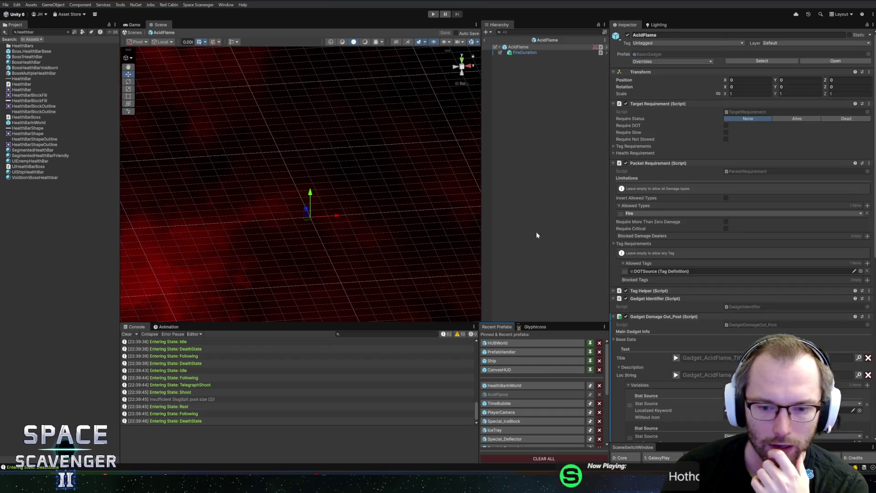
click(570, 52)
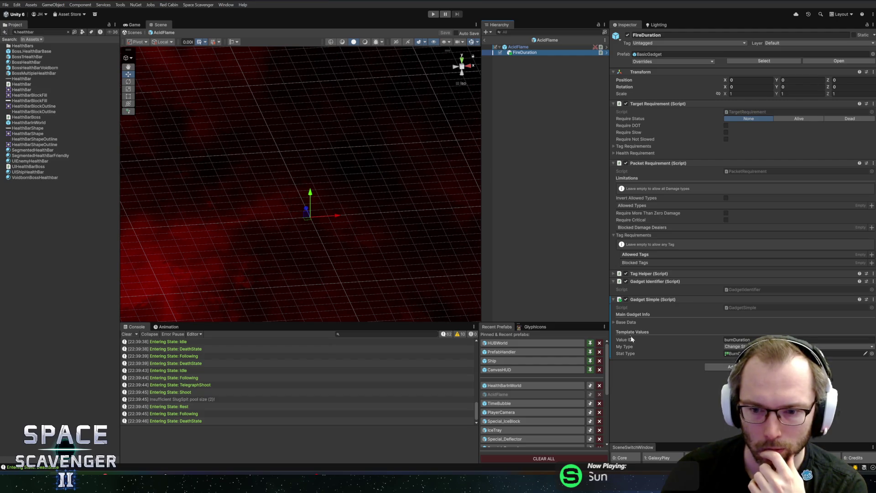
click(638, 322)
scroll(722, 316, down, 10)
click(754, 313)
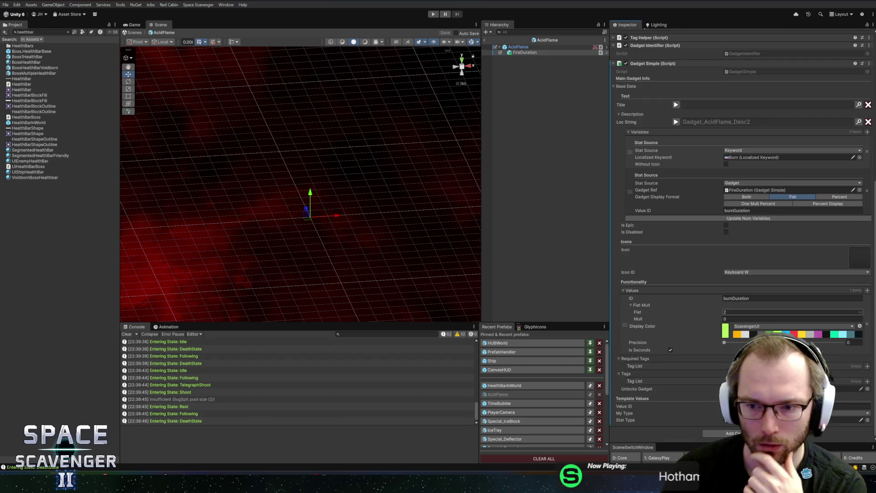
text(0.1)
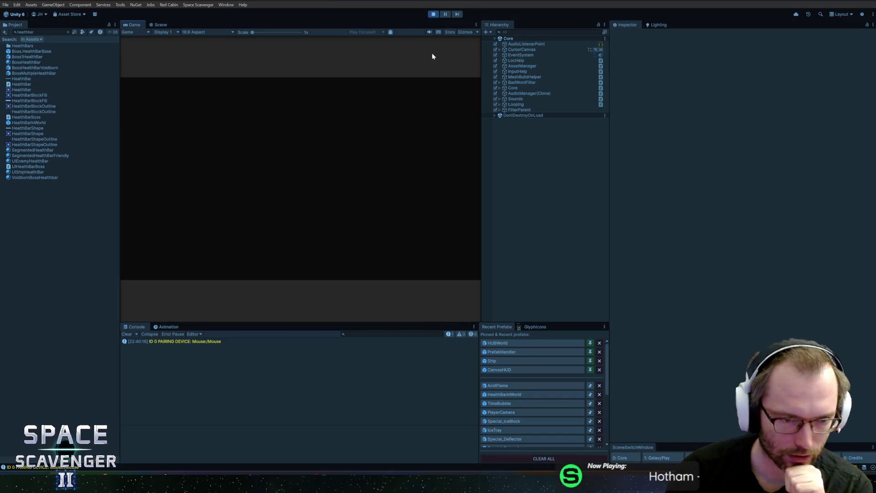
- Maximize the Game view and run 'ship stats addMult FireRate 0' in the debug console
double_click(136, 27)
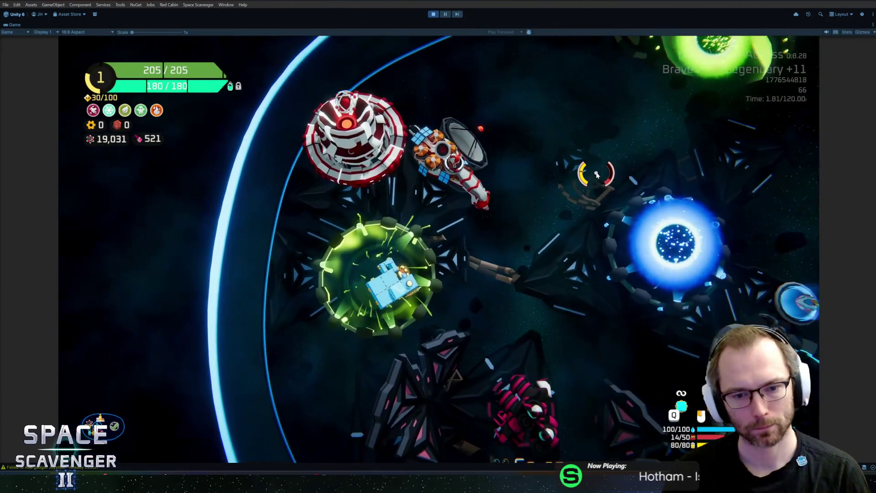
key(grave)
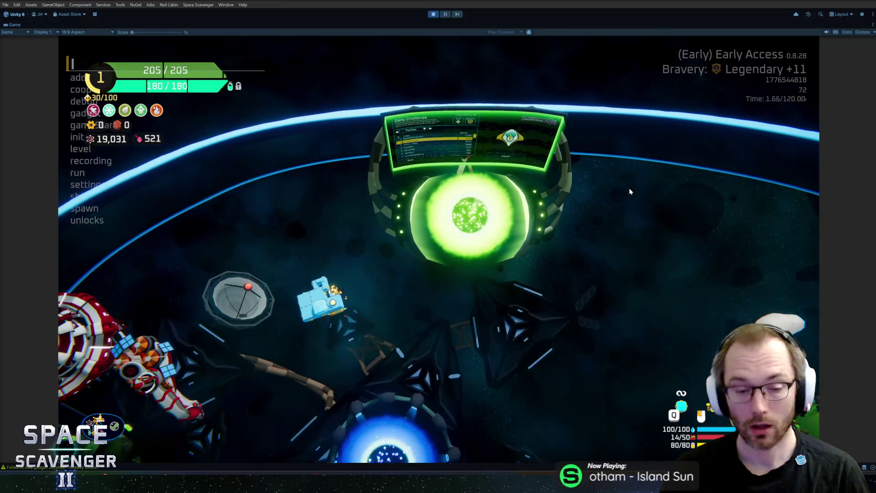
key(Up)
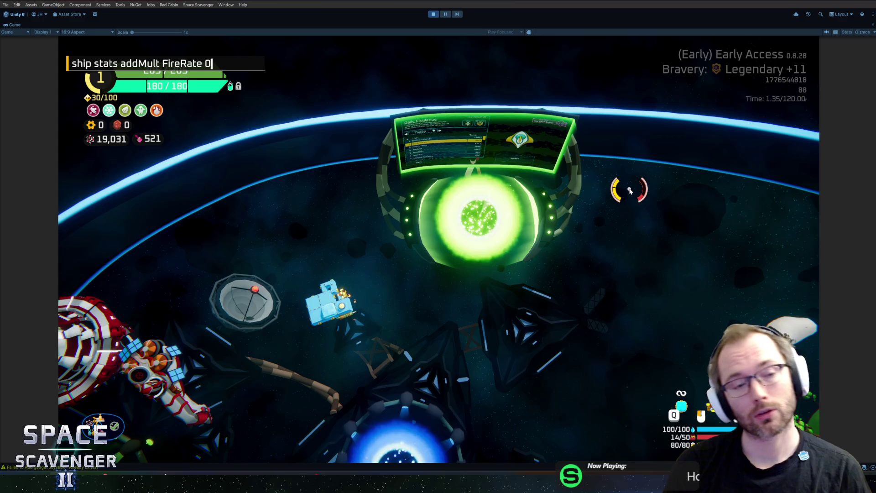
key(Return)
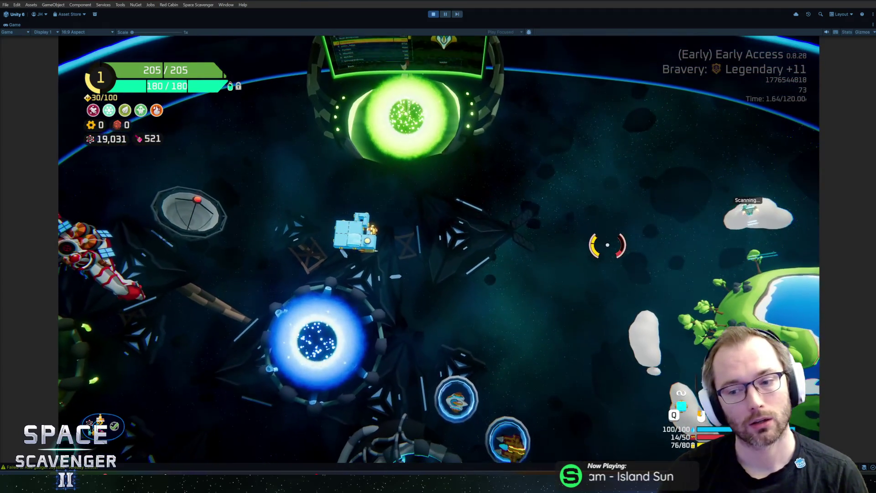
- Spawn a boss from the debug console, fly around fighting it, then stop play mode
key(grave)
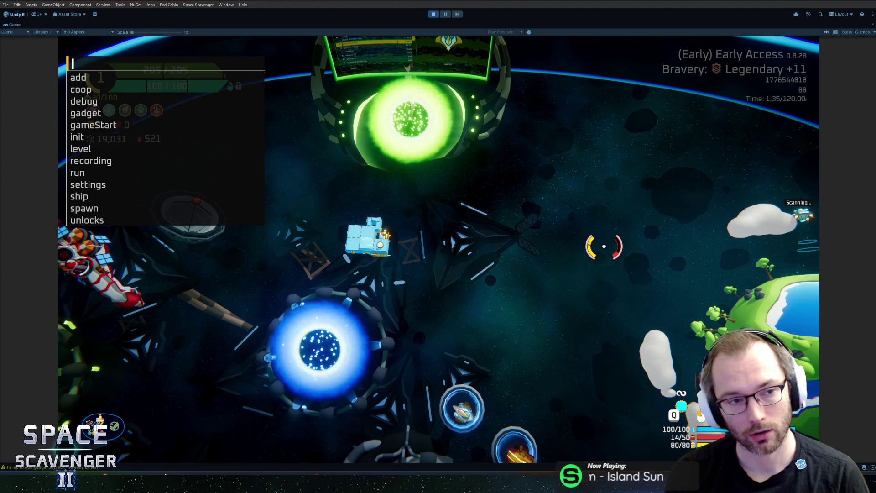
text(spawn b)
key(Return)
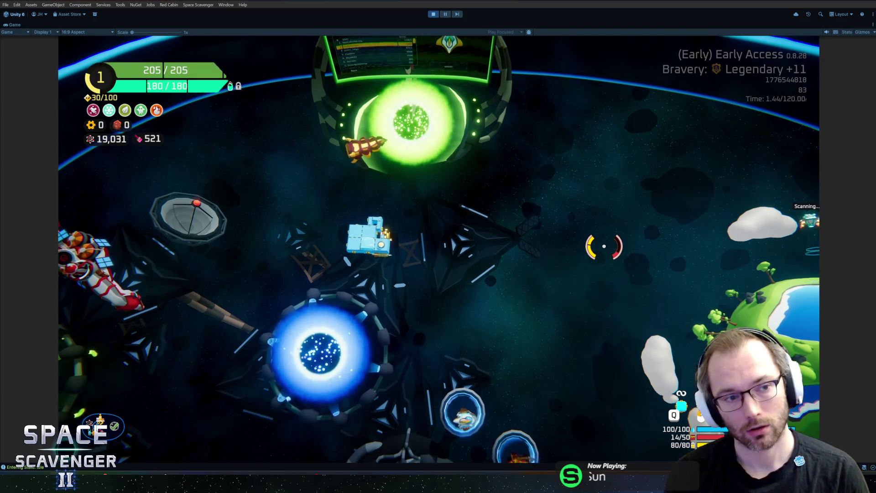
key(w)
key(a)
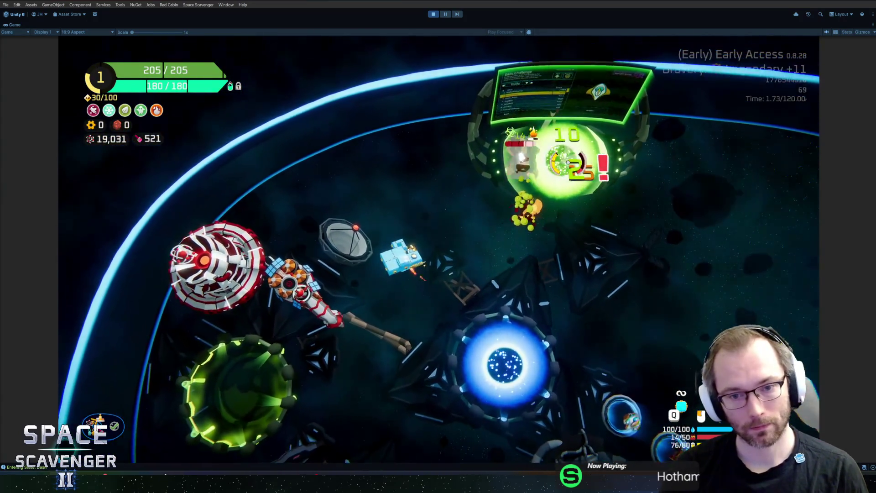
key(d)
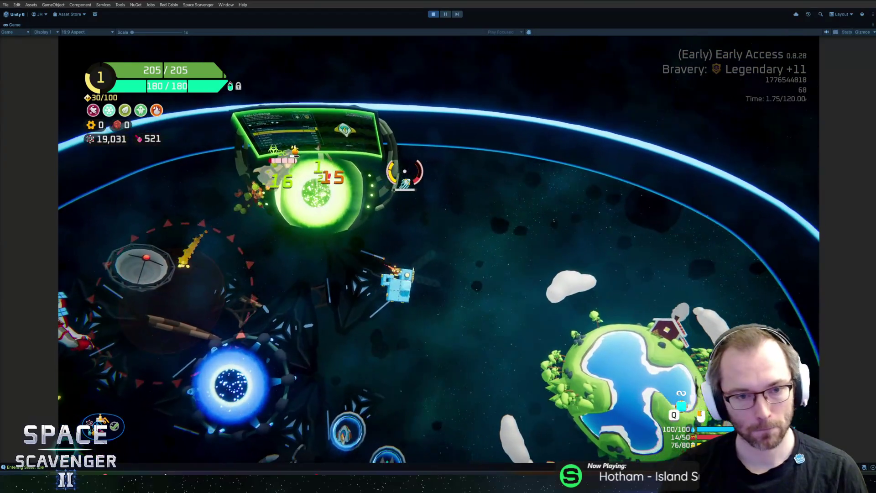
key(a)
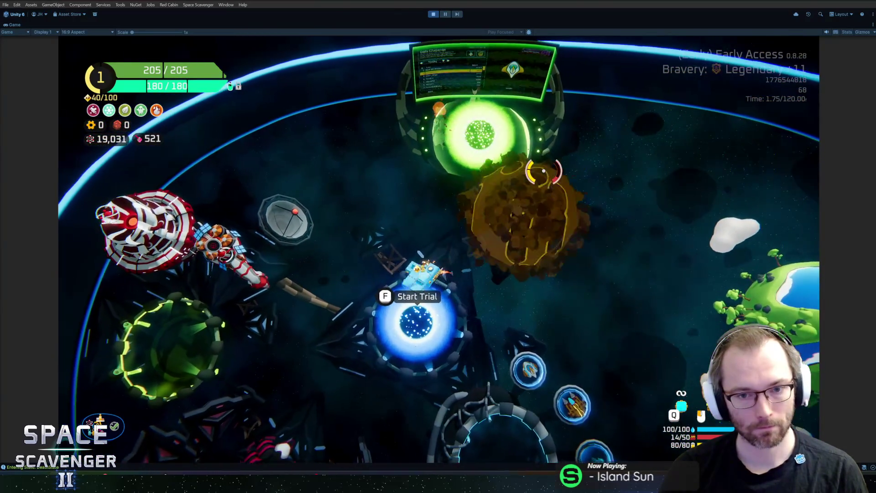
key(w)
key(a)
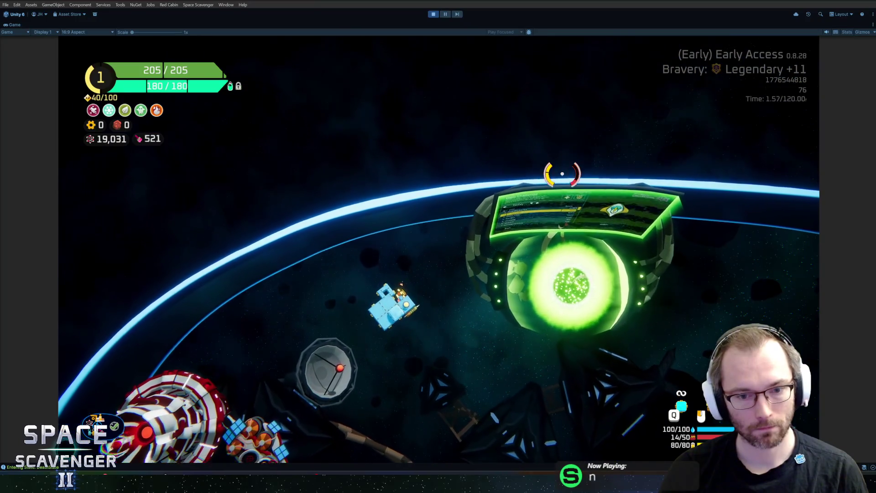
key(ctrl+p)
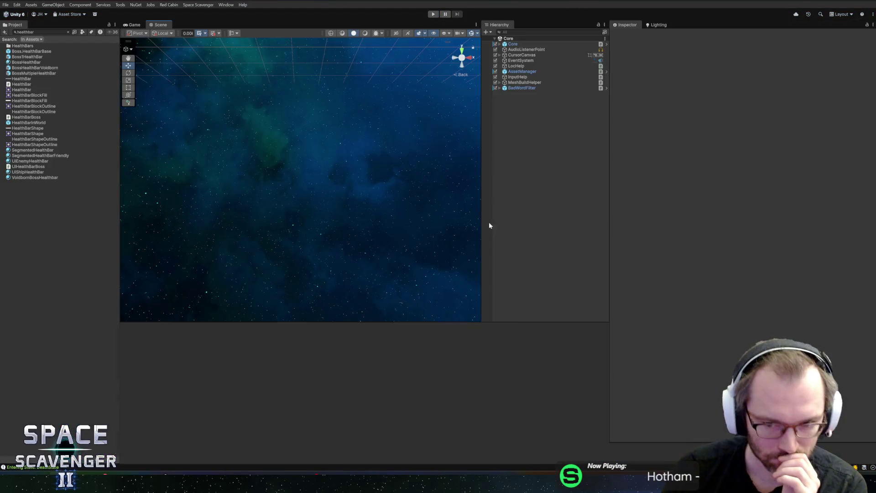
- In the AcidFlame prefab, set FireDuration's burnDuration Flat value to -0.5 and save
click(515, 389)
scroll(729, 282, down, 5)
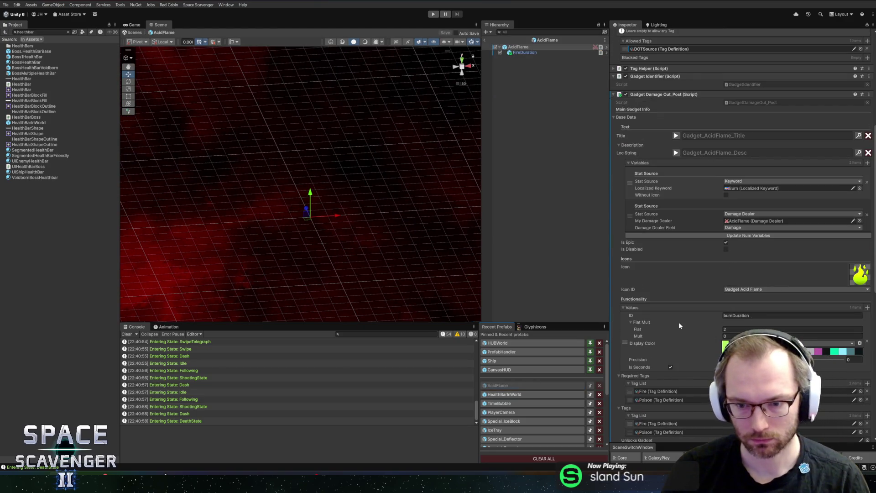
scroll(675, 338, down, 4)
scroll(672, 351, down, 3)
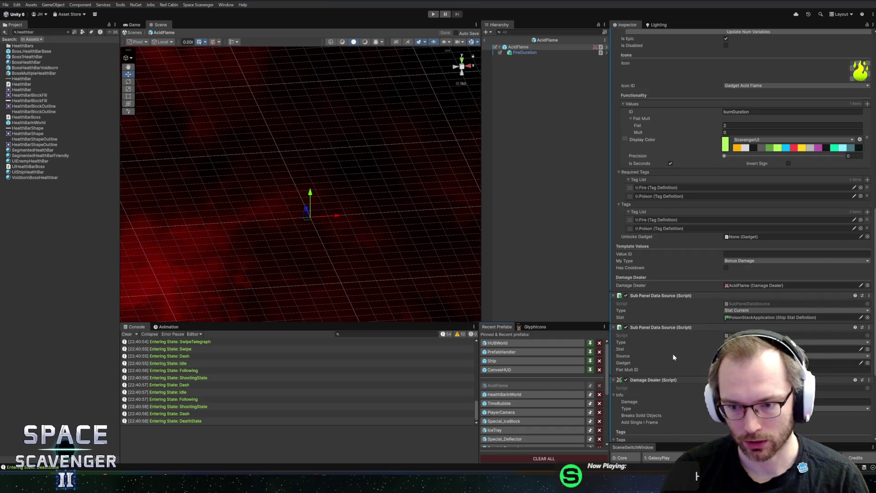
scroll(684, 249, up, 4)
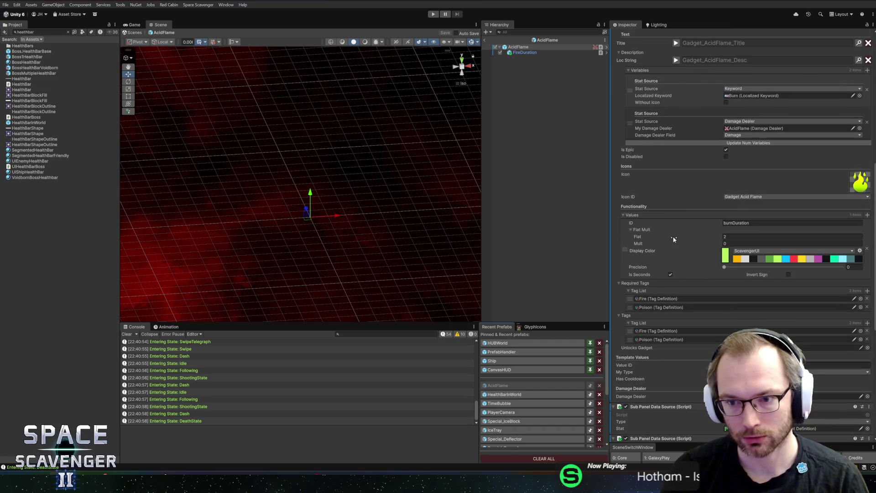
scroll(673, 242, down, 5)
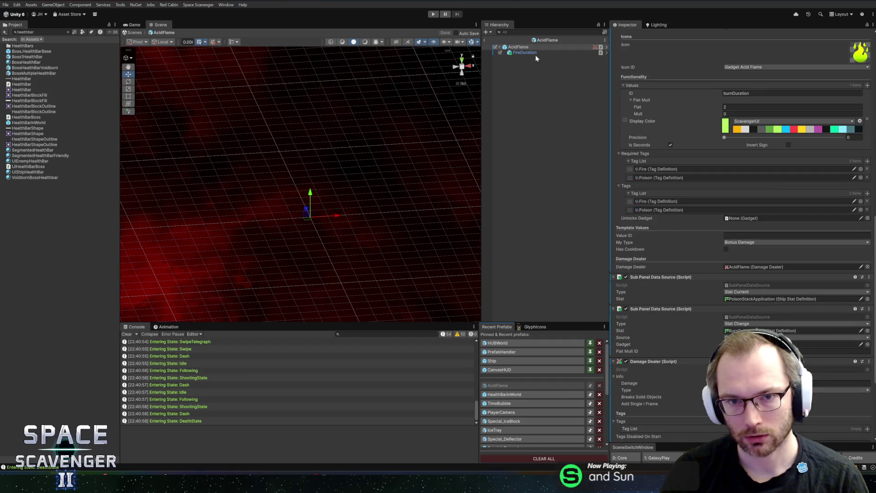
scroll(701, 206, up, 4)
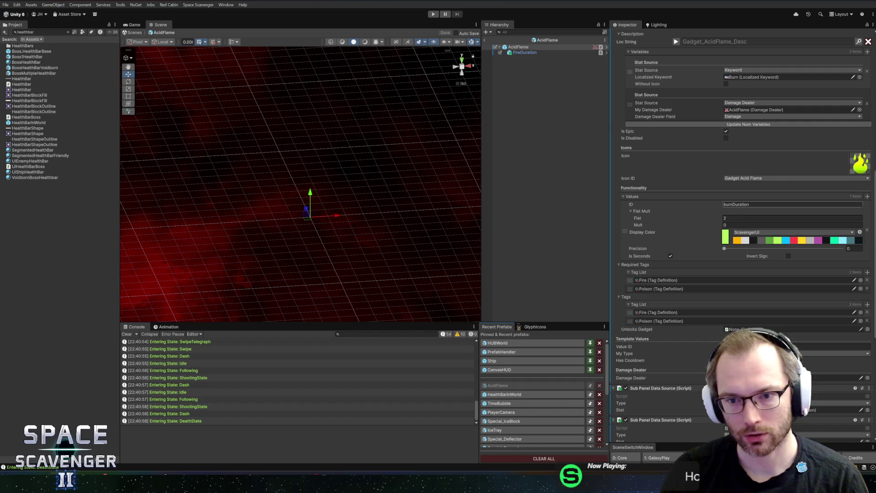
click(520, 53)
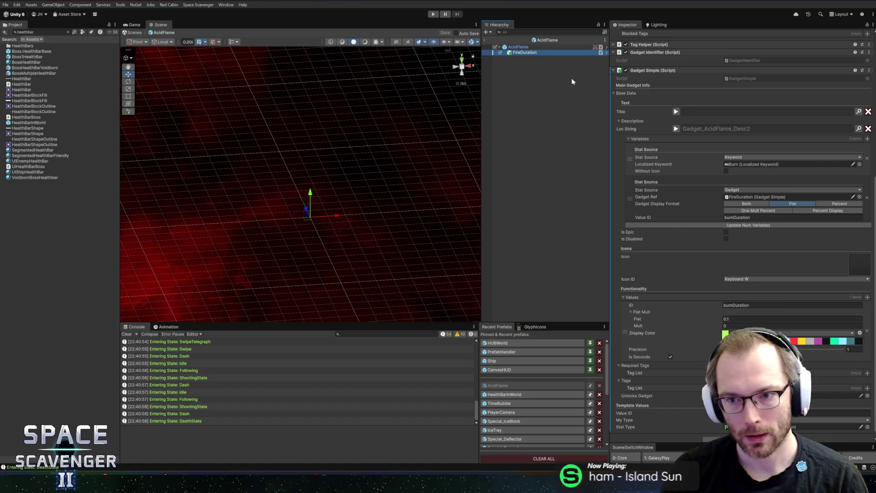
scroll(735, 229, down, 1)
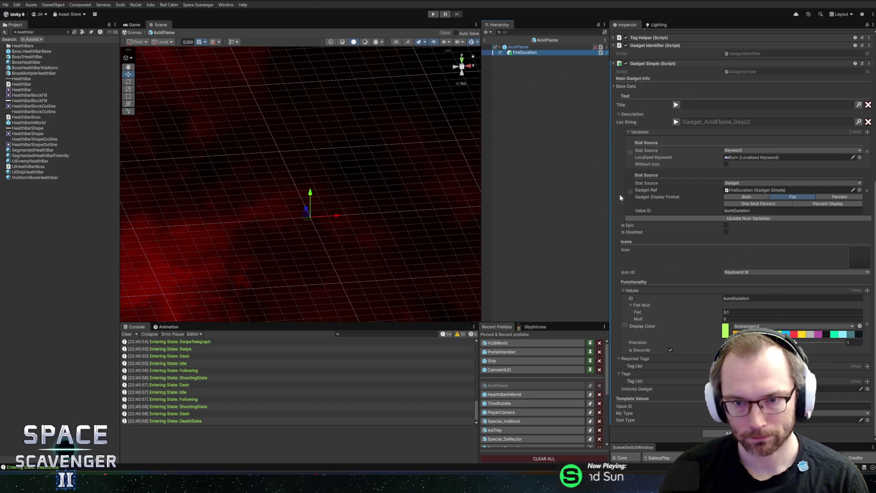
click(776, 313)
text(-0.5)
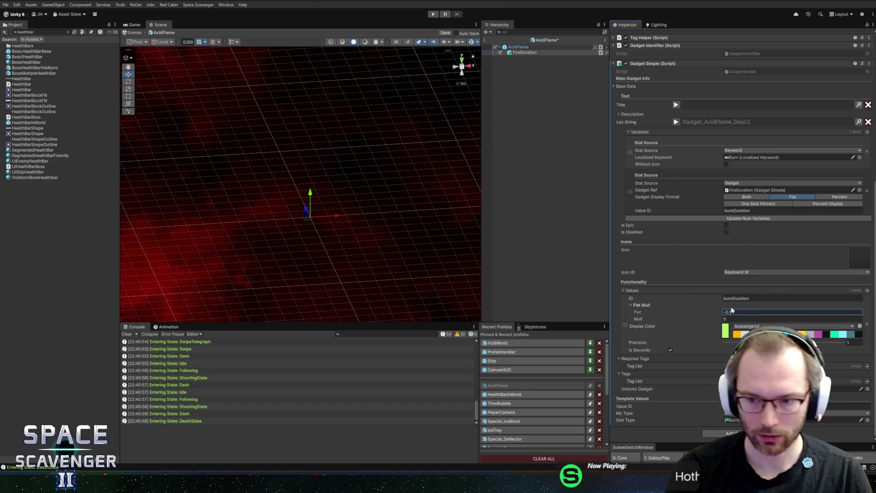
key(ctrl+s)
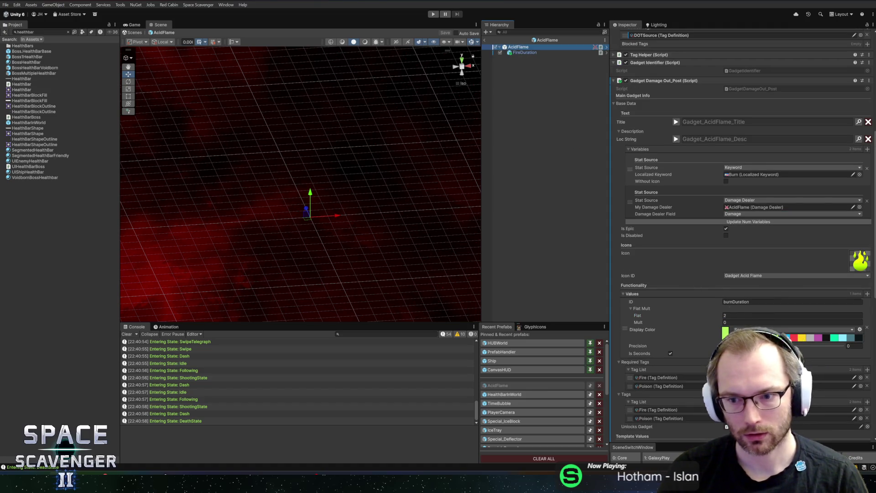
- Clear every entry from the Values list and save the prefab
right_click(642, 294)
click(667, 327)
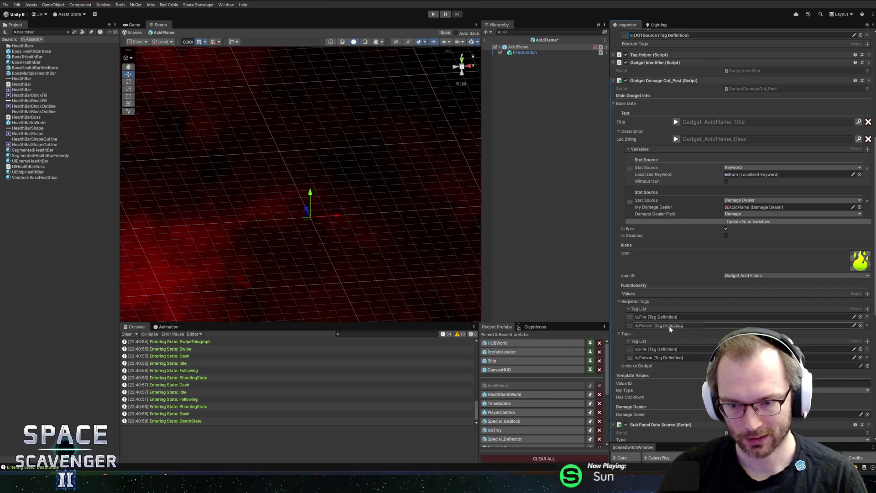
key(ctrl+s)
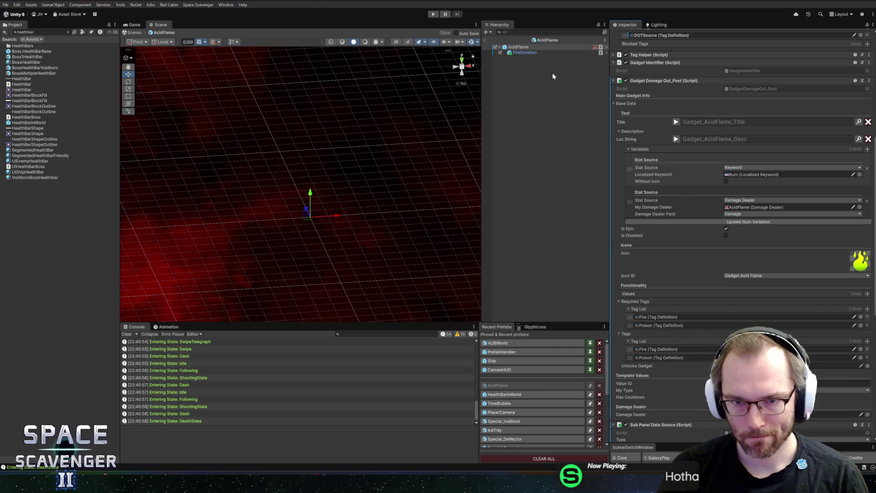
- Duplicate the FireDuration child object
click(523, 53)
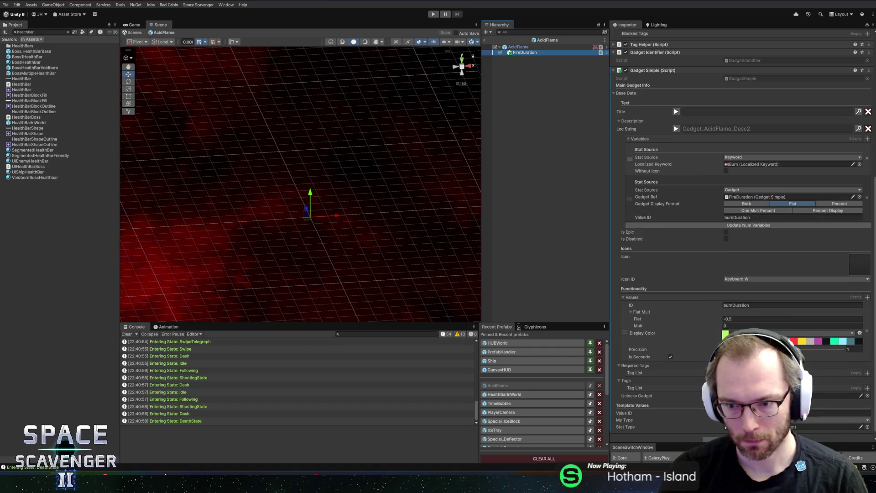
click(518, 47)
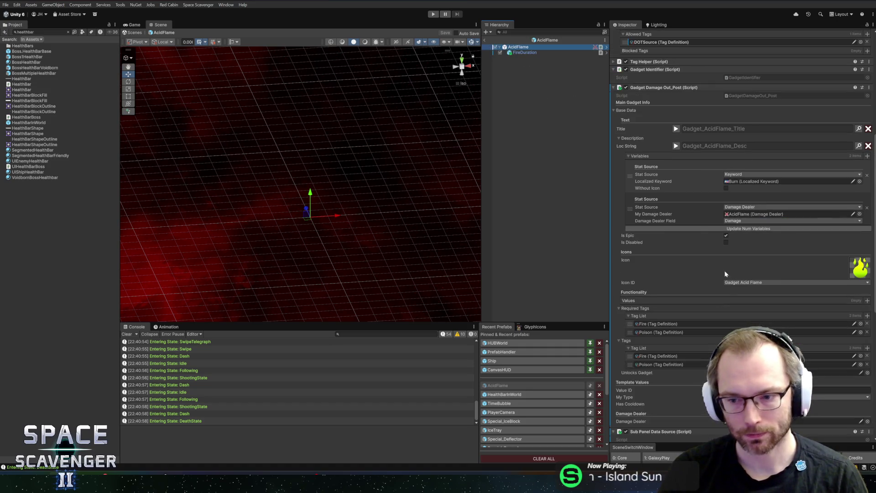
scroll(730, 278, down, 10)
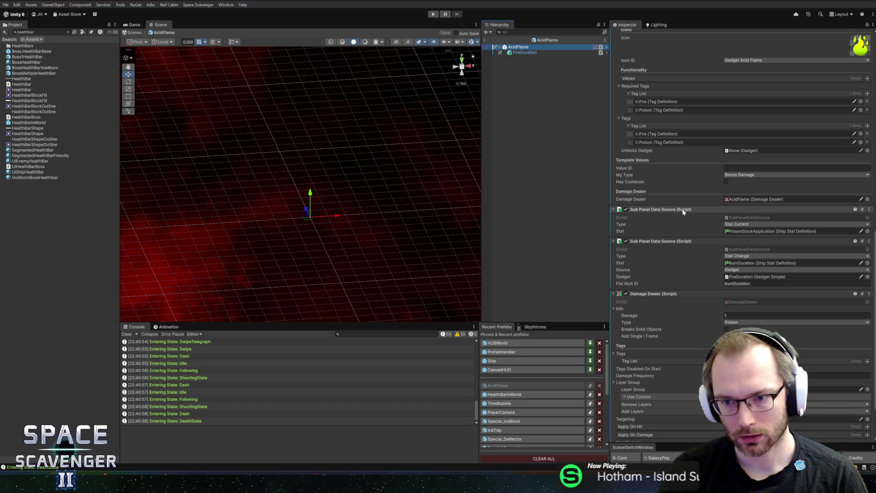
click(523, 53)
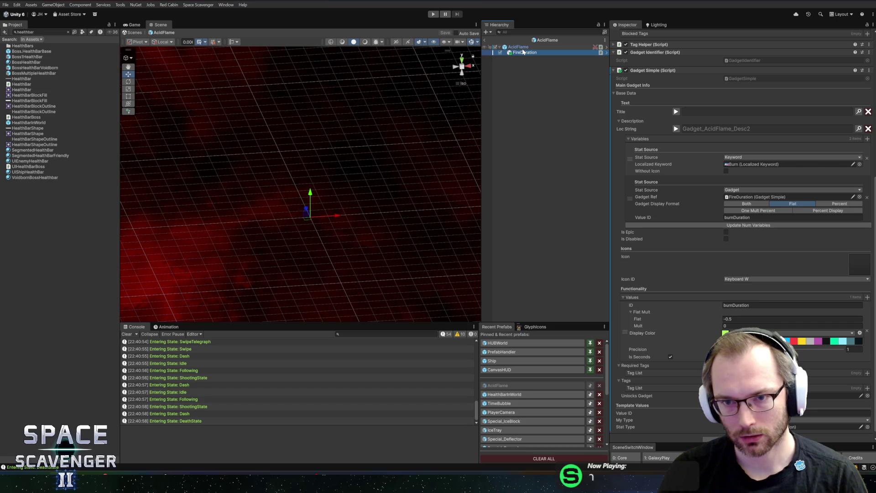
key(ctrl+d)
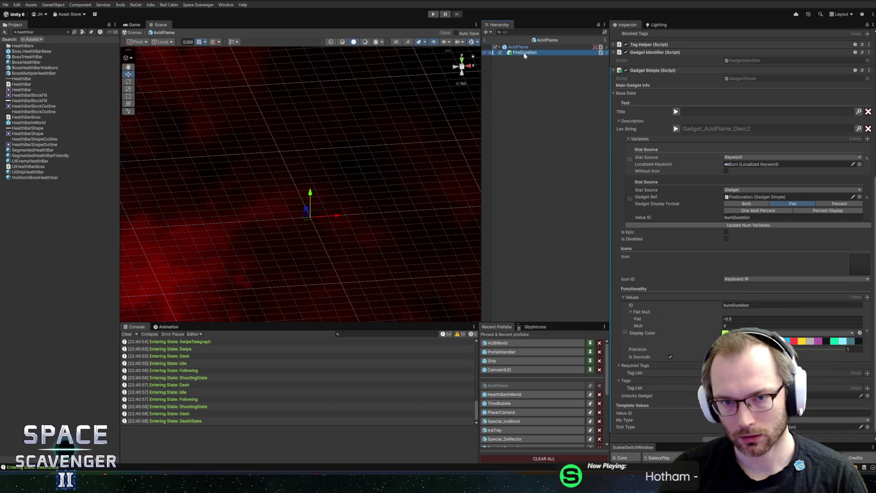
- Rename the duplicate to BurnDamage and the original FireDuration to BurnDuration
key(F2)
text(BurnDamage)
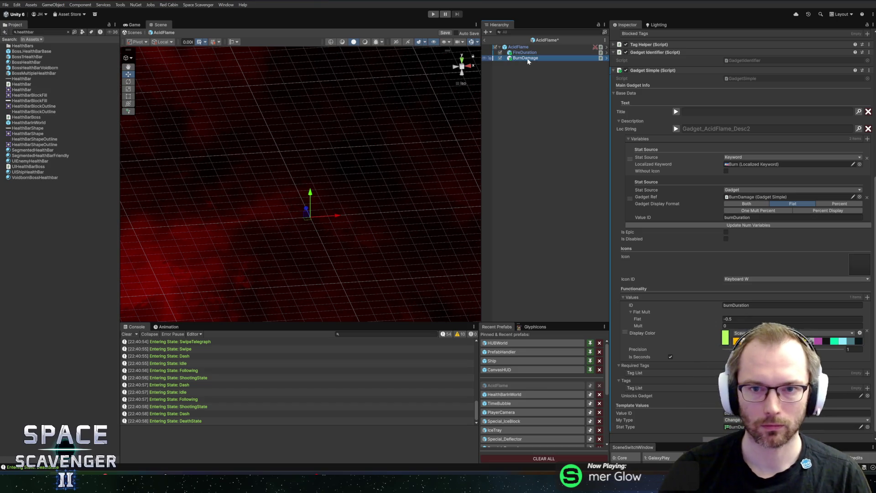
click(522, 54)
text(BurnDura)
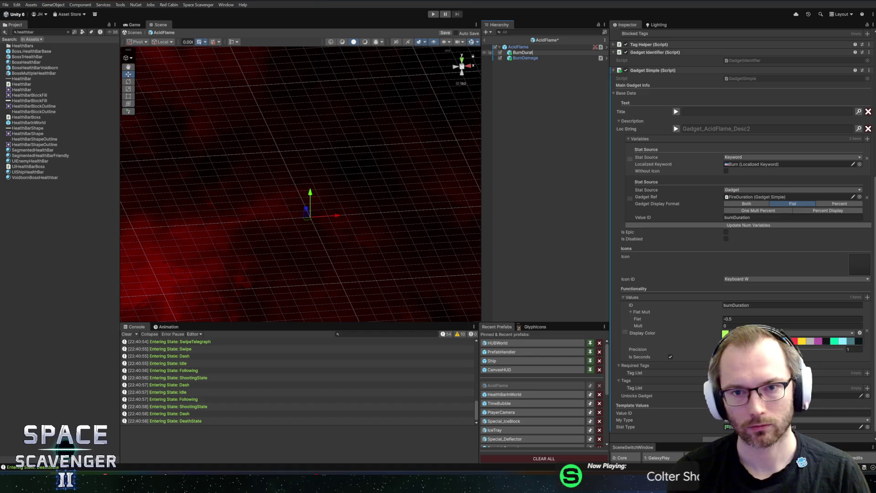
text(ion)
key(Return)
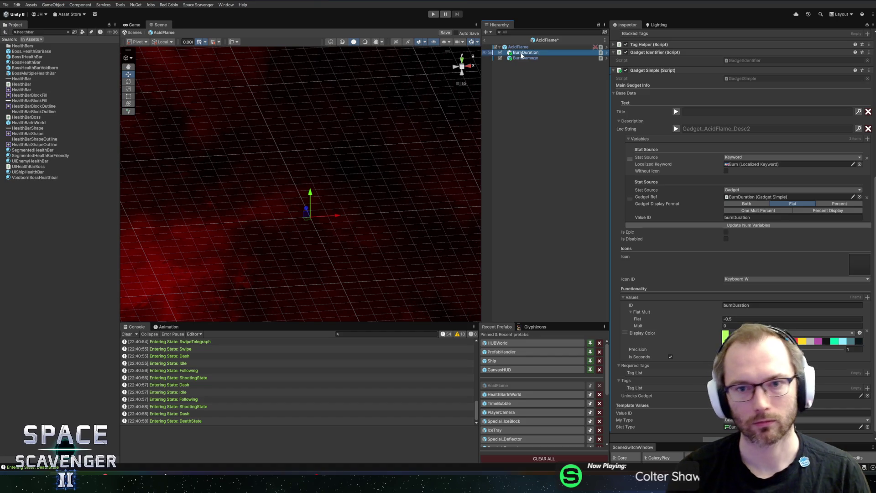
- Set BurnDamage's Value ID and its stat value entry ID to burnDamage
click(526, 57)
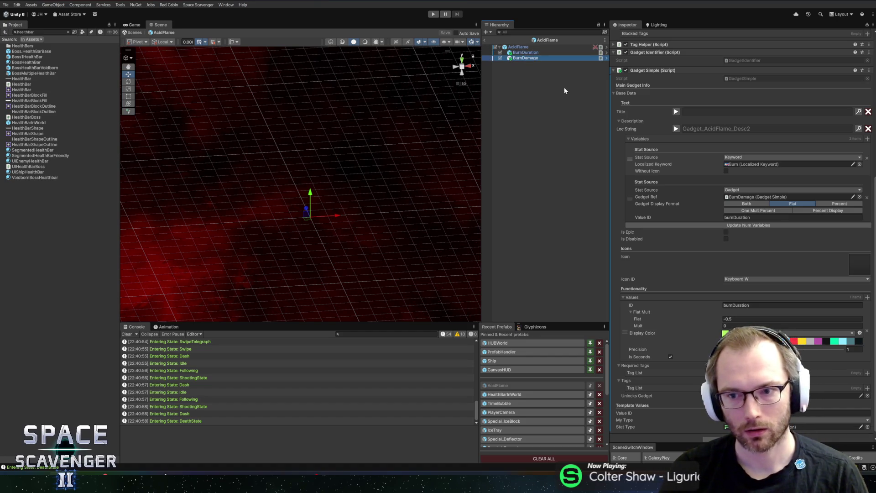
click(757, 218)
text(burnD)
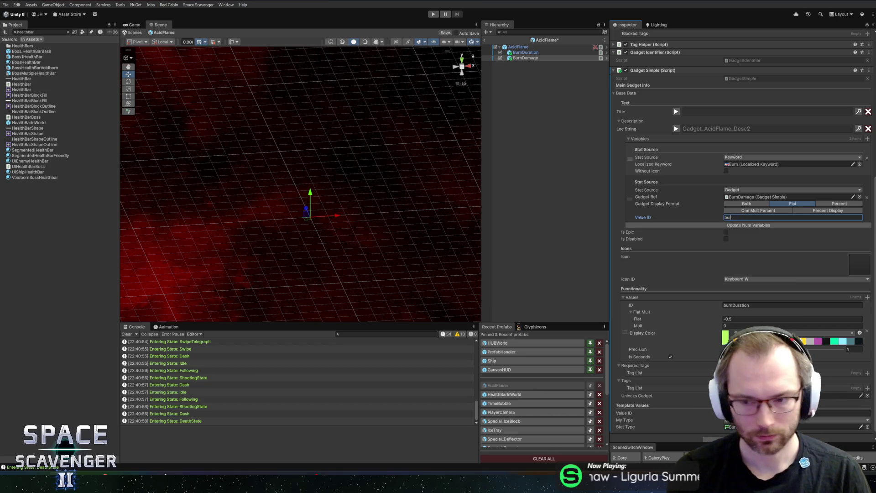
key(Return)
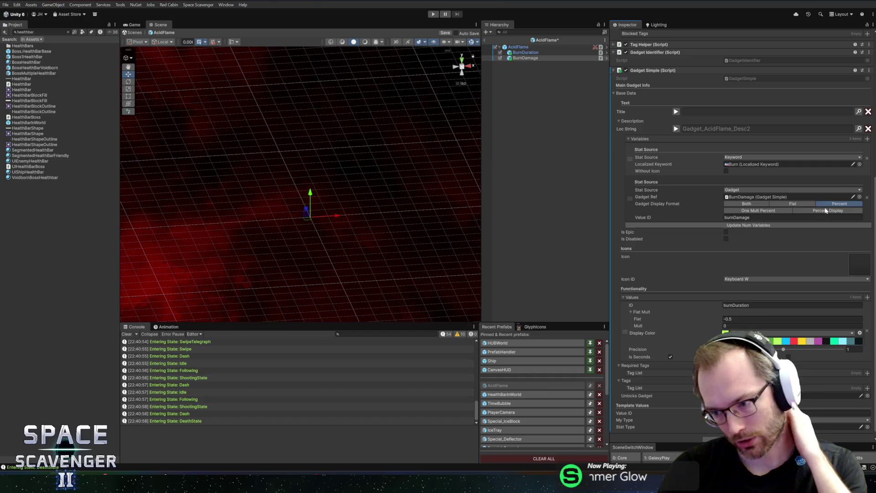
click(730, 218)
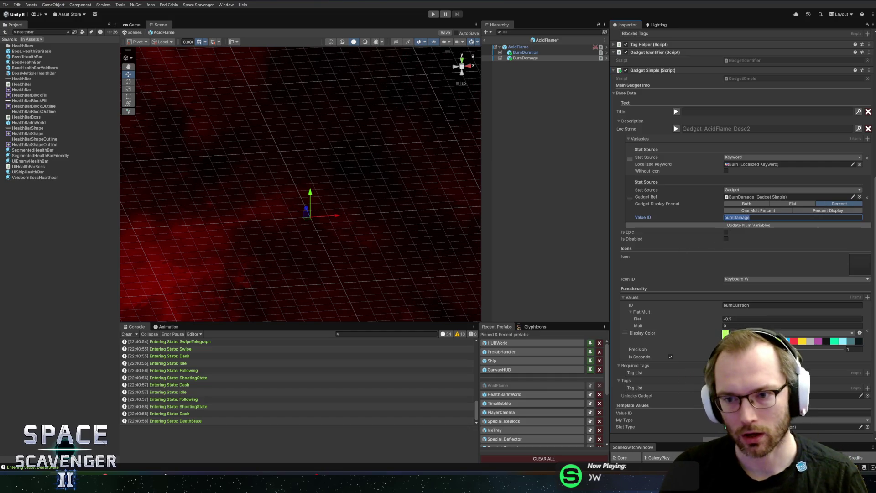
click(746, 304)
text(burnDamage)
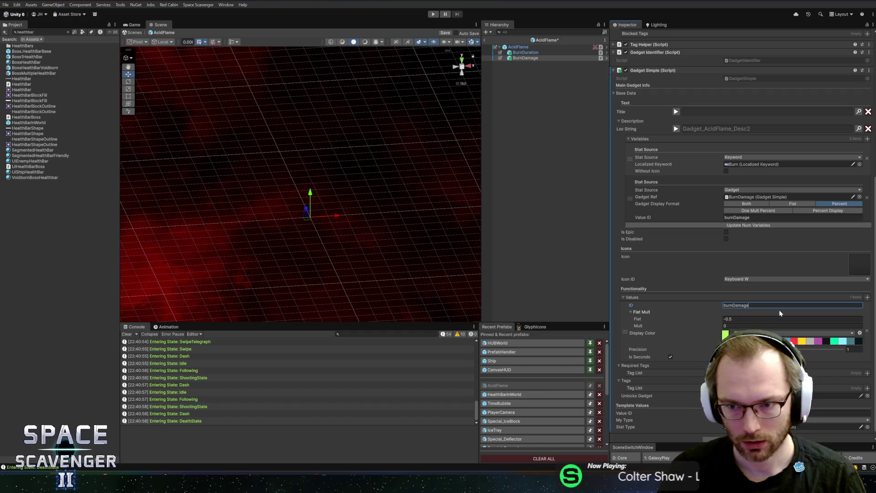
- Give the burnDamage entry Flat 0 and Mult 0.7, then save the prefab
click(743, 319)
text(0)
key(Tab)
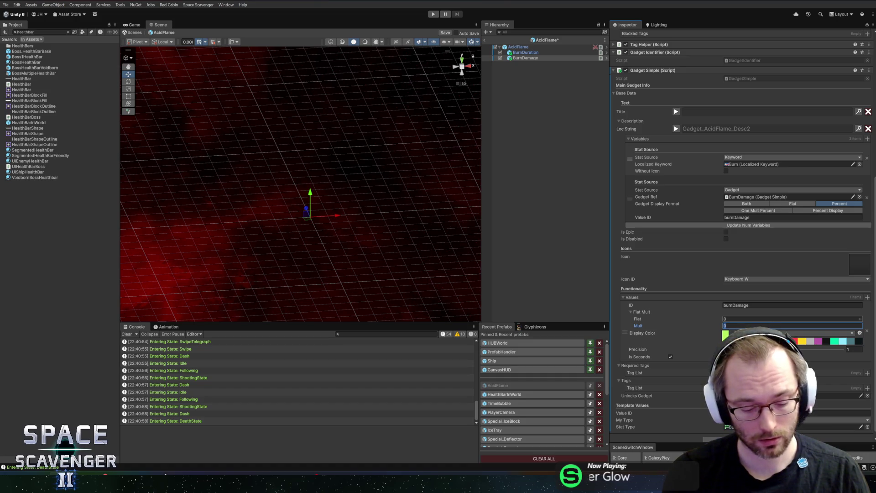
text(0.75)
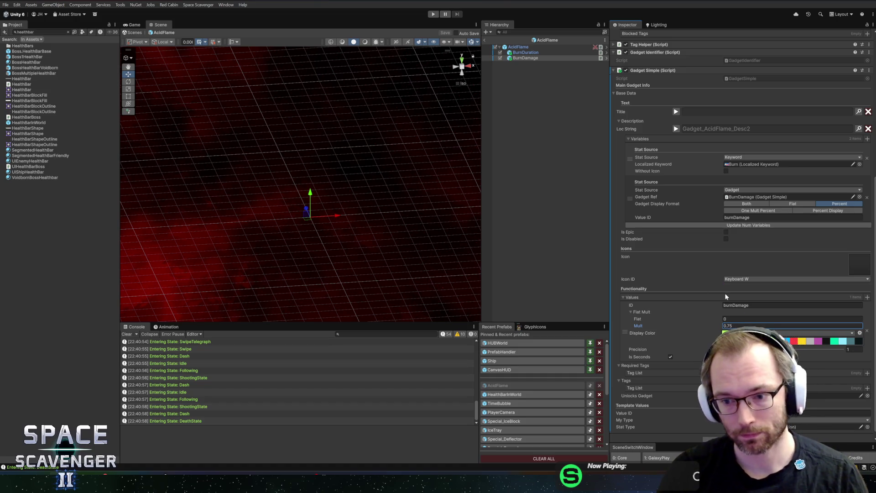
scroll(725, 293, down, 1)
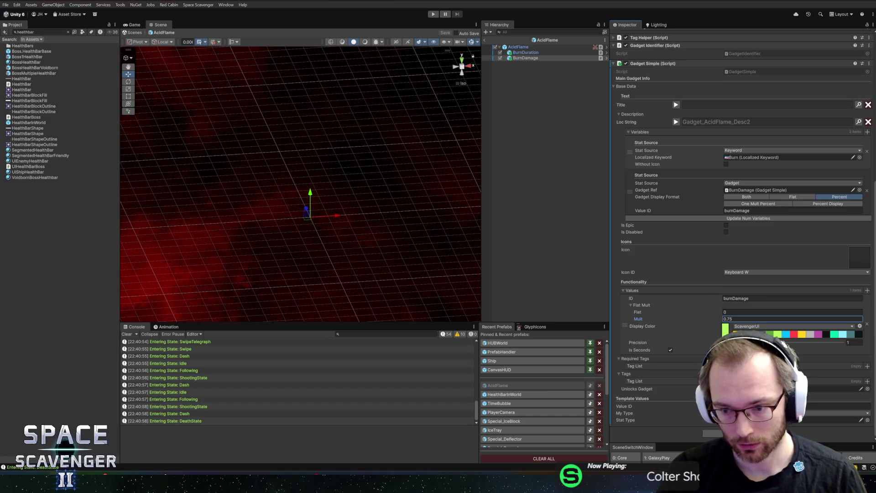
key(BackSpace)
key(BackSpace)
text(5)
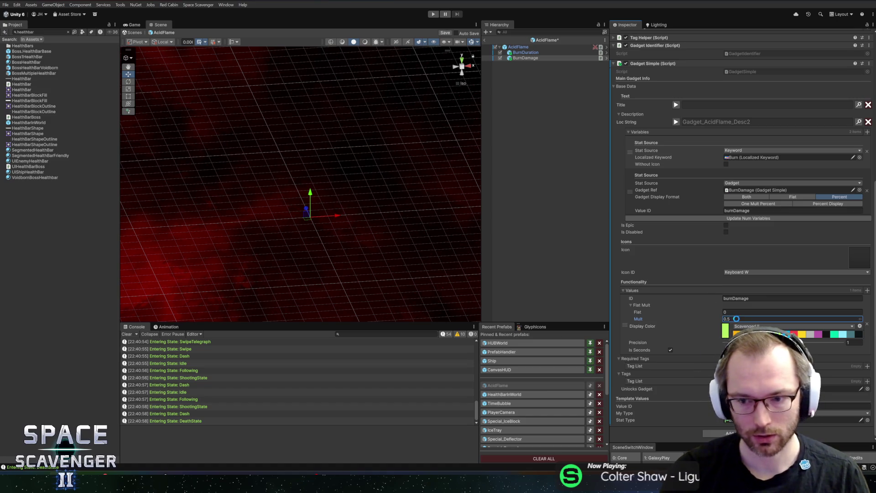
key(ctrl+a)
text(0.74)
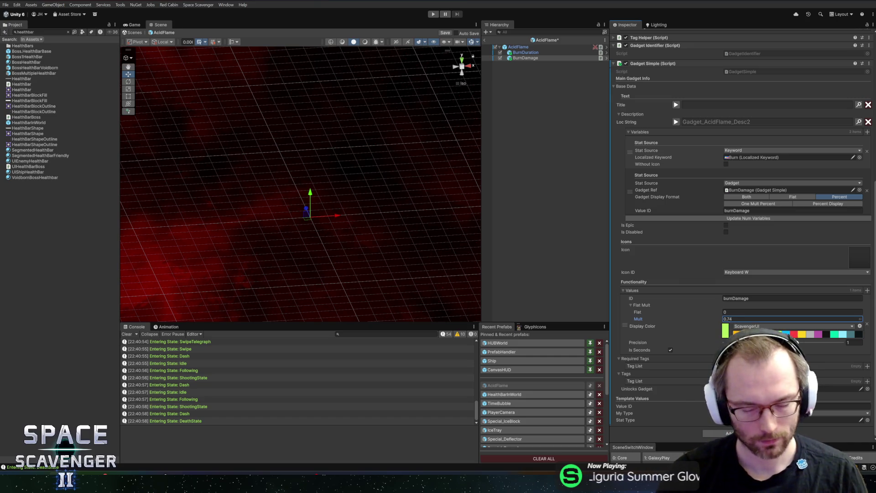
key(BackSpace)
key(ctrl+s)
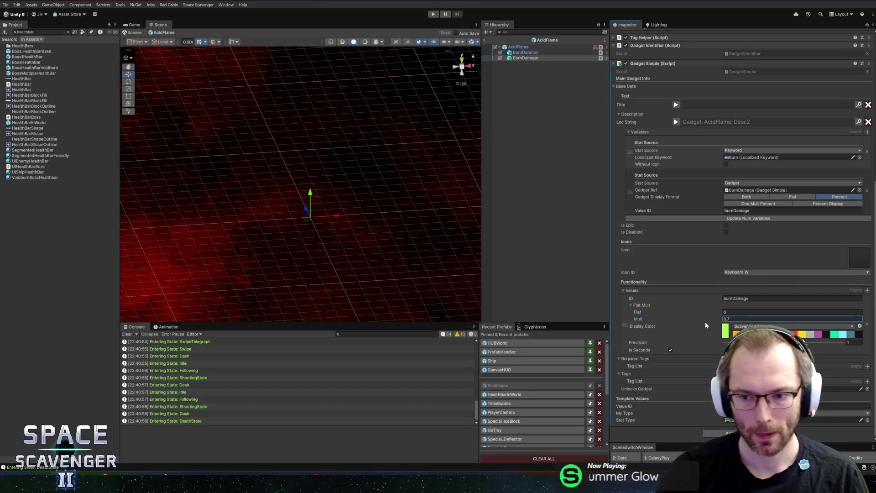
- Set the entry's Stat Type to BurnDamage, save, and preview the localized description
click(813, 405)
click(867, 420)
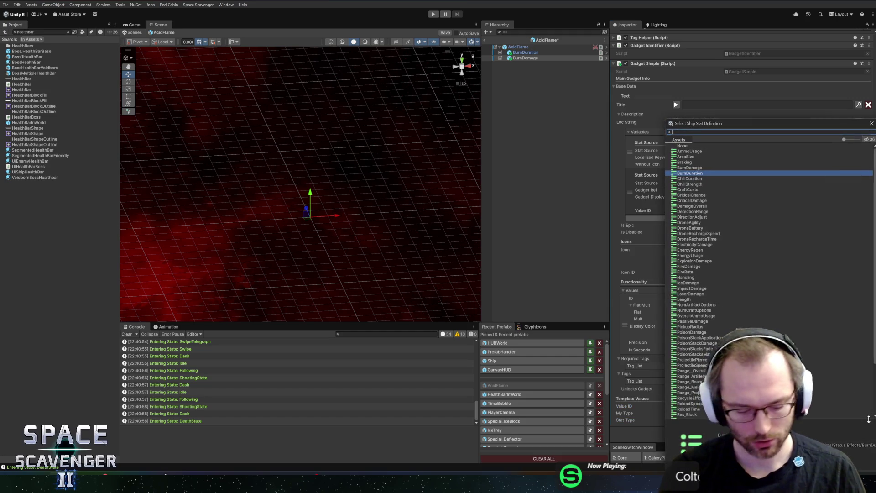
text(bur)
double_click(689, 151)
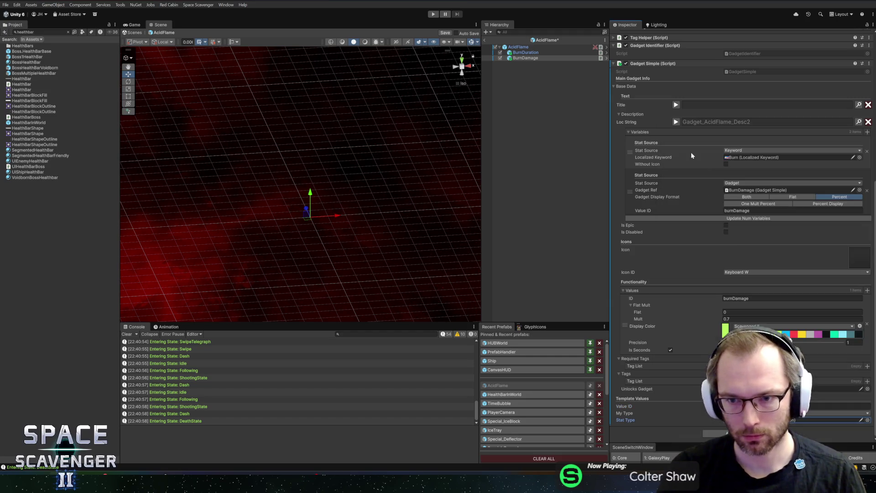
key(ctrl+s)
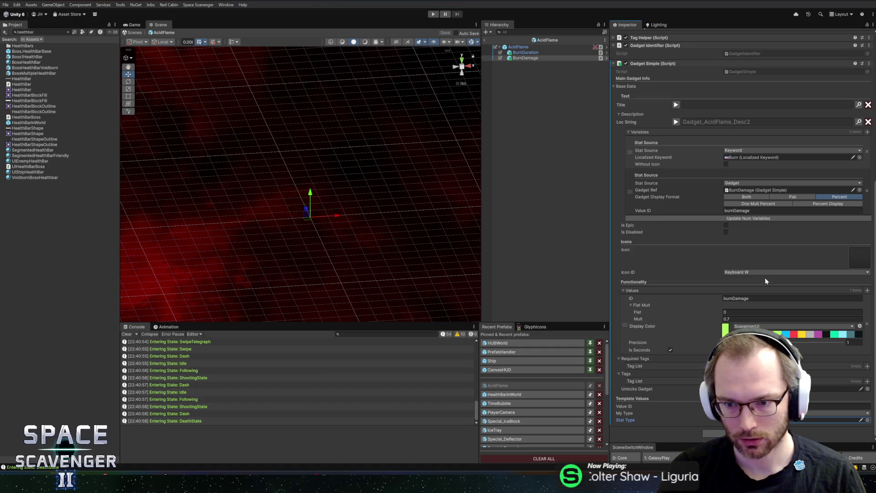
scroll(707, 236, up, 3)
click(677, 197)
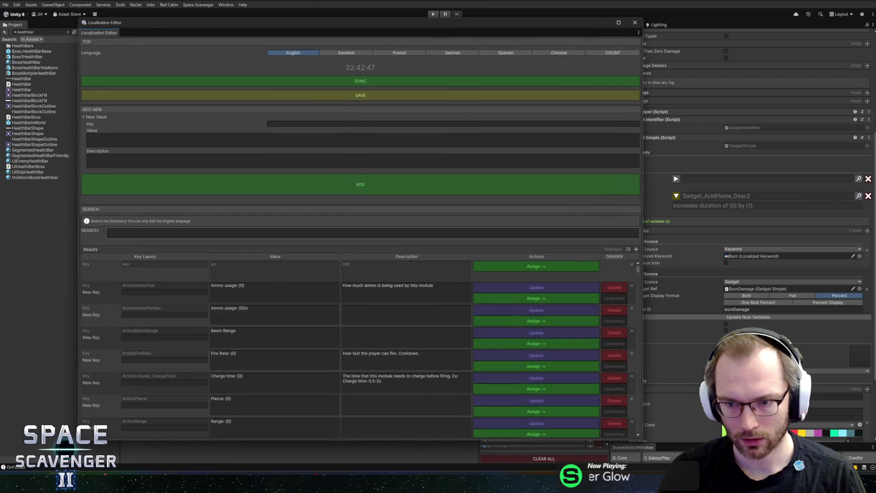
click(242, 234)
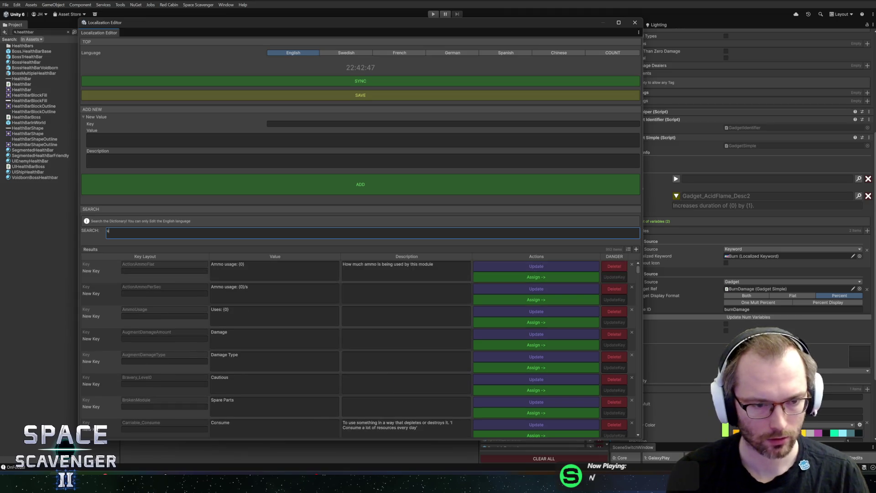
- Search the Localization Editor for 'burn dam' and 'burn', clear it, then search 'burndam'
text(burn dam)
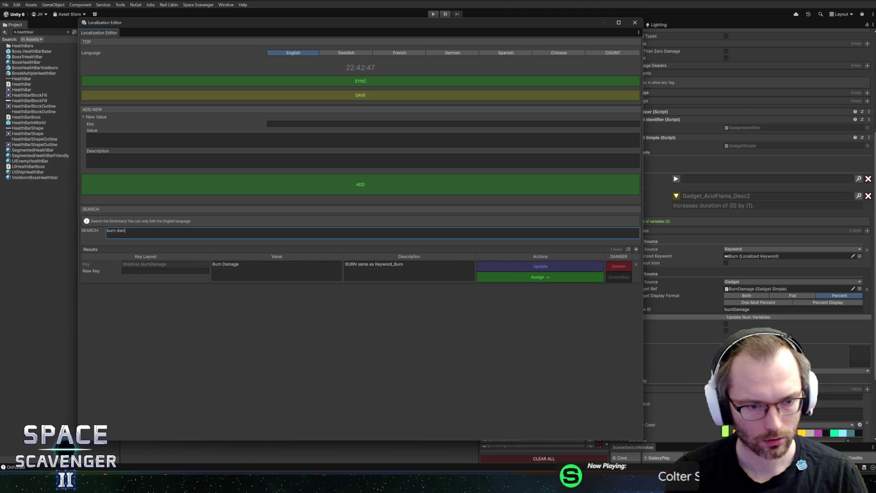
key(BackSpace)
key(BackSpace)
key(BackSpace)
key(BackSpace)
key(BackSpace)
key(BackSpace)
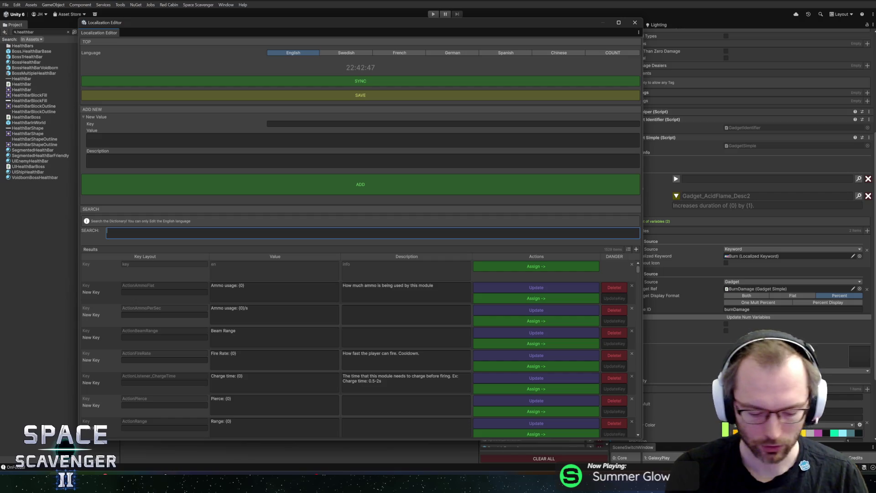
text(o)
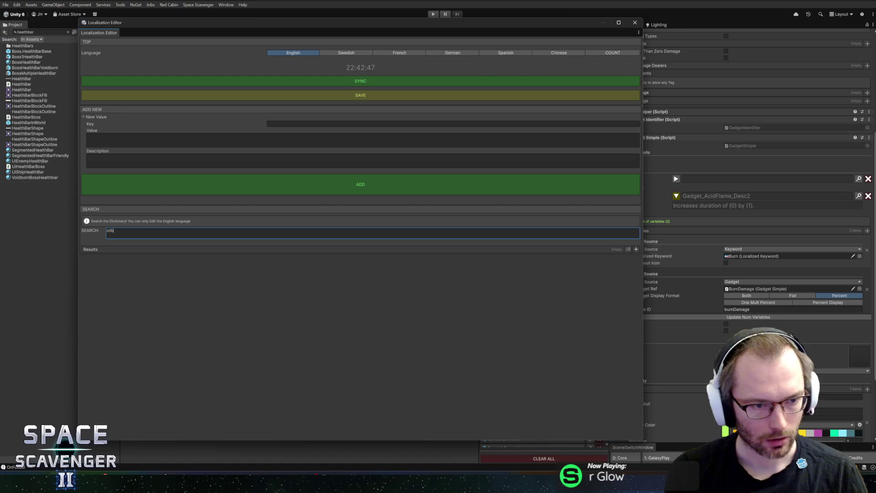
key(BackSpace)
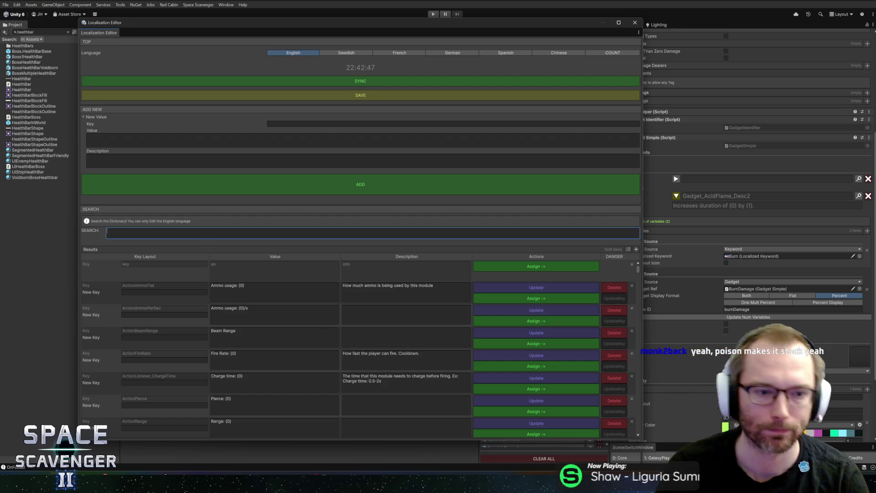
text(burndam)
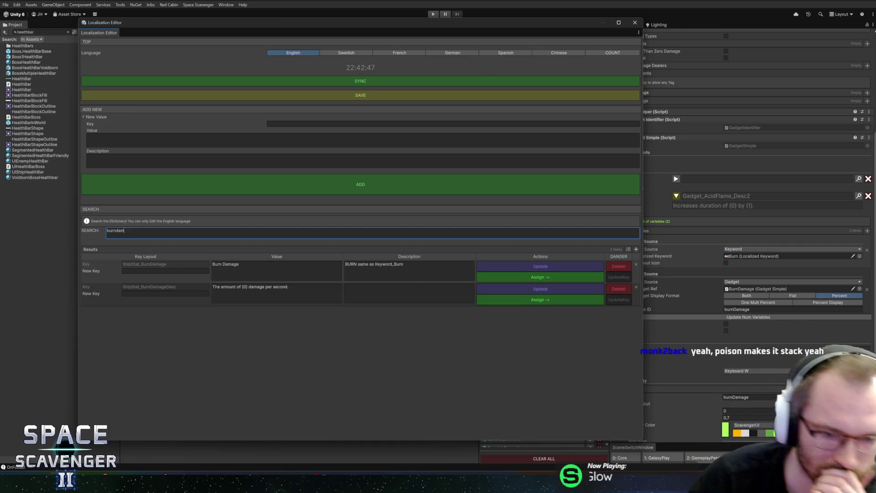
- Review the burndam results in the Localization Editor, then close the window
double_click(133, 231)
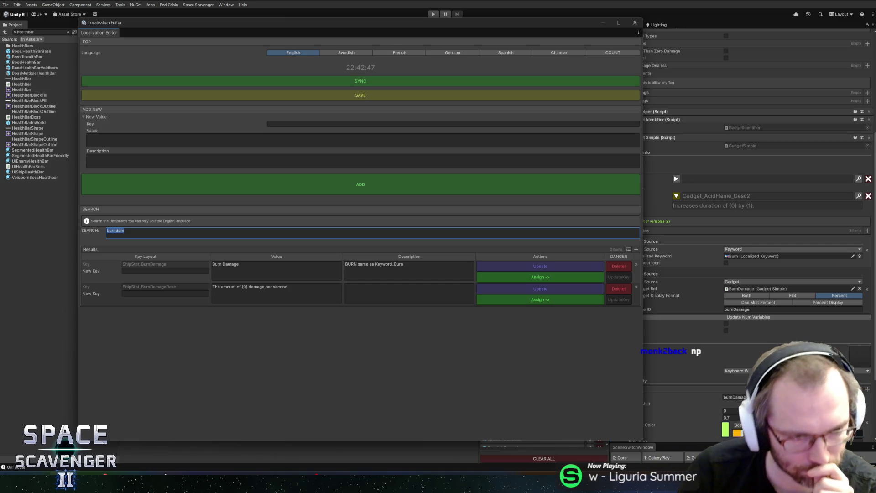
click(224, 234)
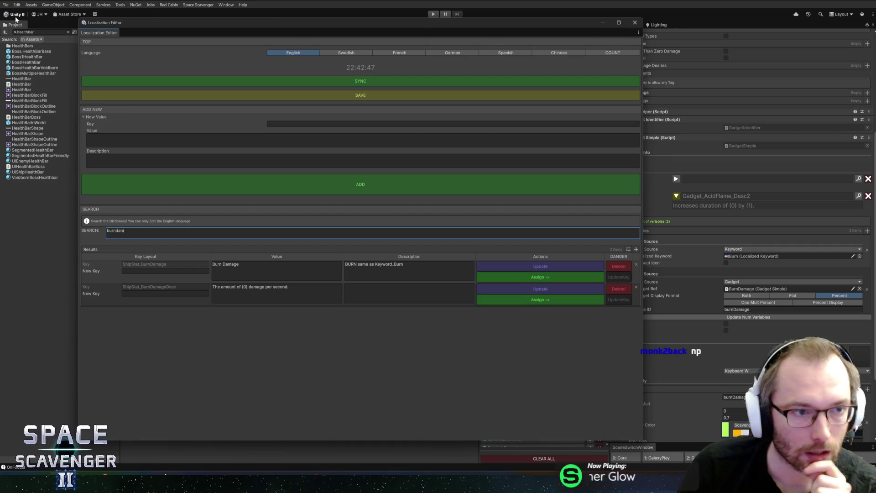
click(635, 22)
click(39, 32)
- Open the OilBarrel_1 prefab and preview its description and title localized text
text(oil)
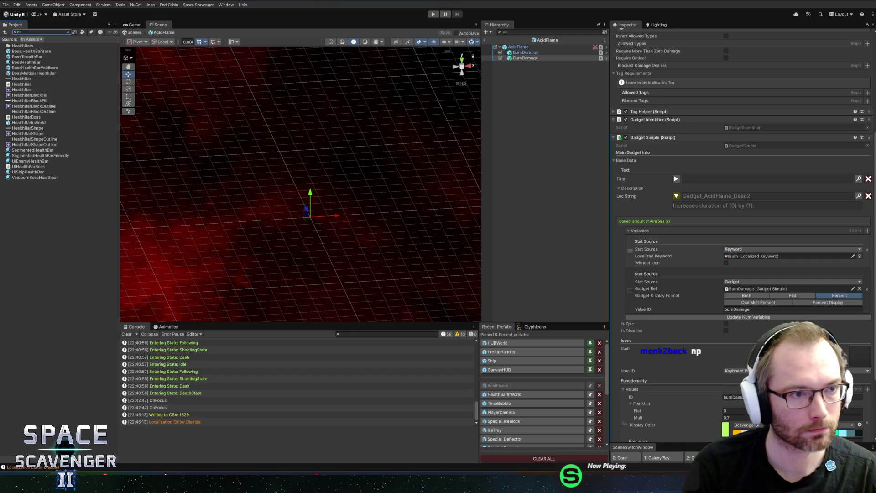
double_click(23, 52)
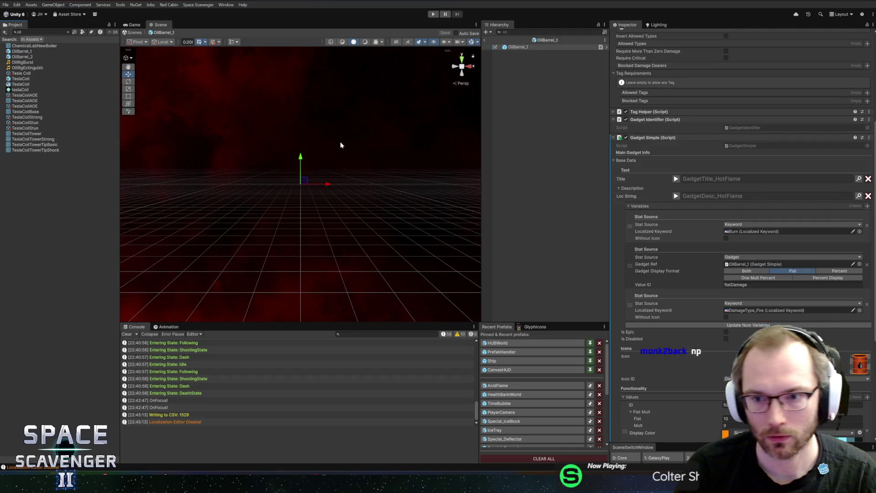
click(677, 197)
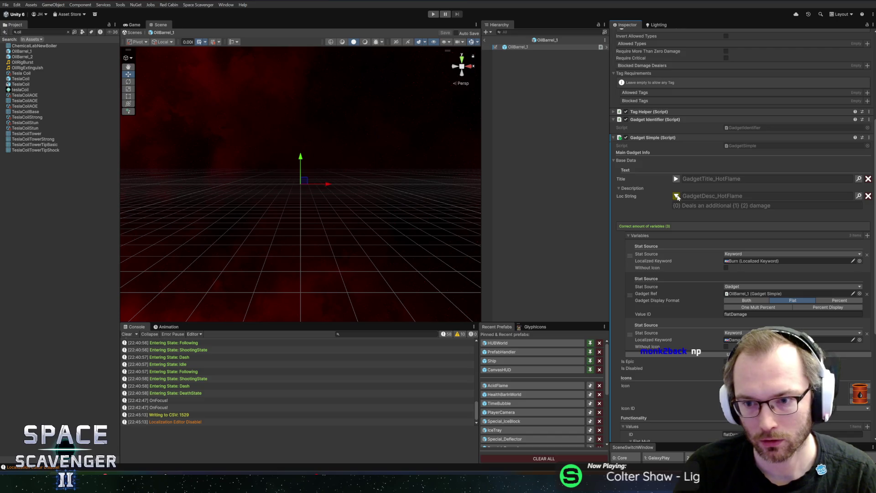
click(677, 196)
click(676, 179)
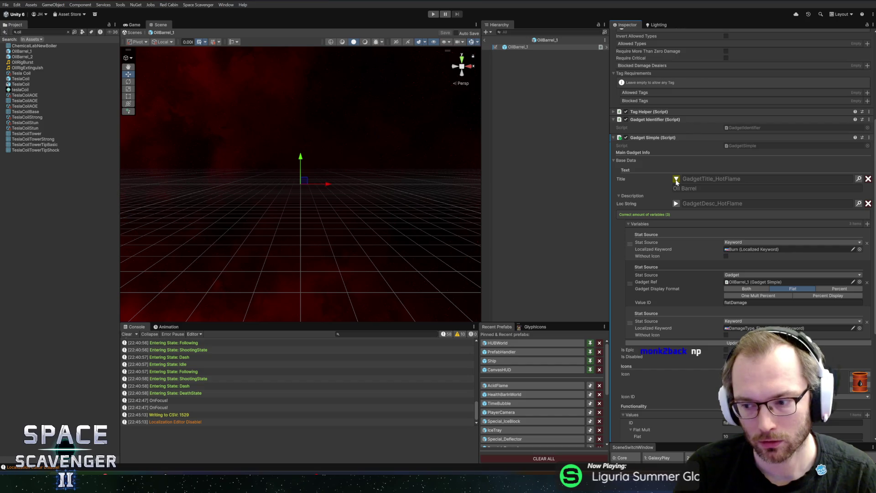
- Reopen AcidFlame, select its BurnDamage child and bring up the Localization Editor
click(498, 385)
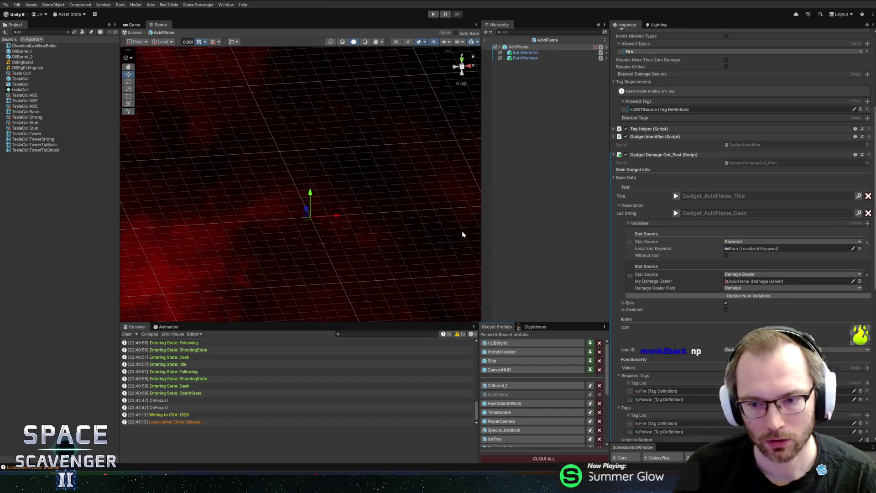
scroll(710, 207, down, 7)
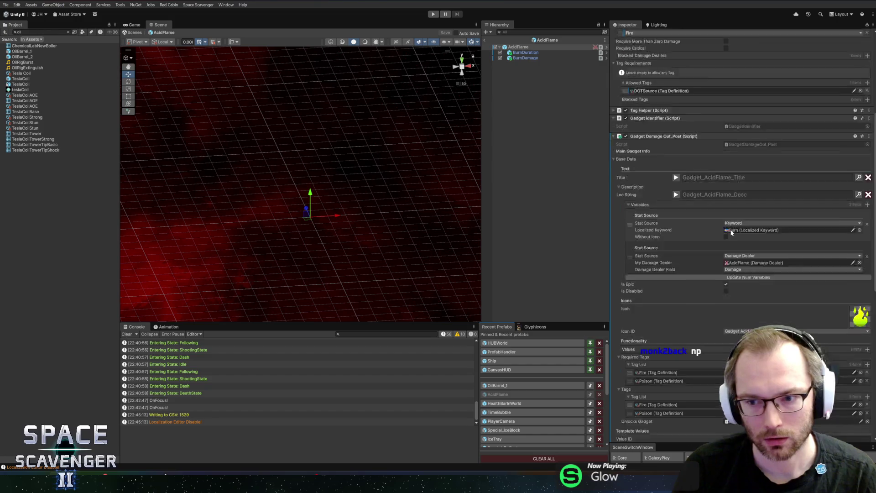
click(529, 59)
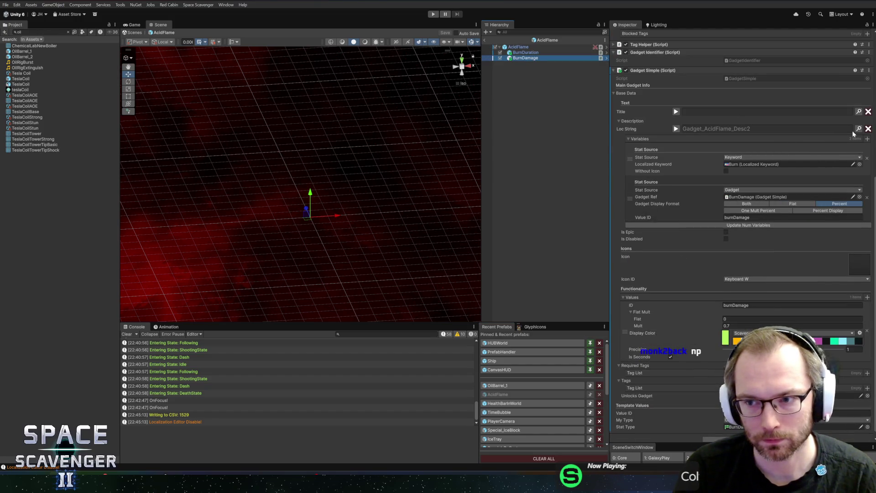
key(ctrl+l)
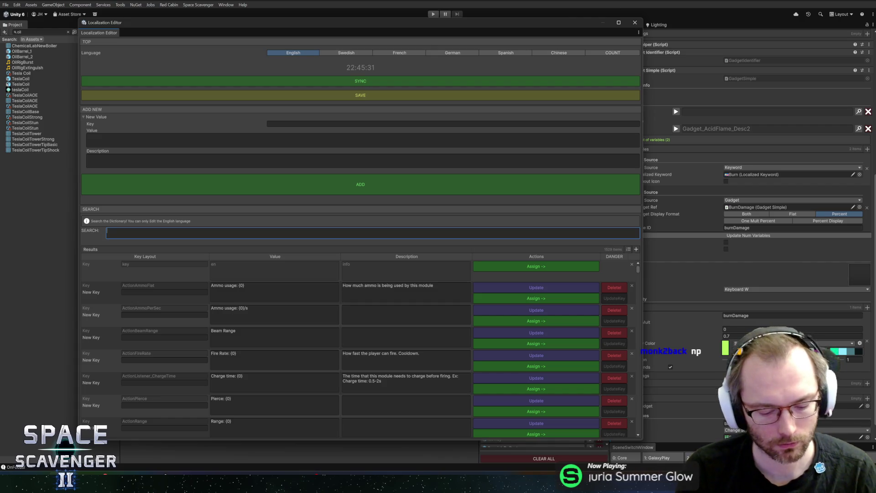
- Find and assign ModuleStatDesc_TypeDamage ('+{0} {1} damage') as BurnDamage's description, then preview it
text(burnd)
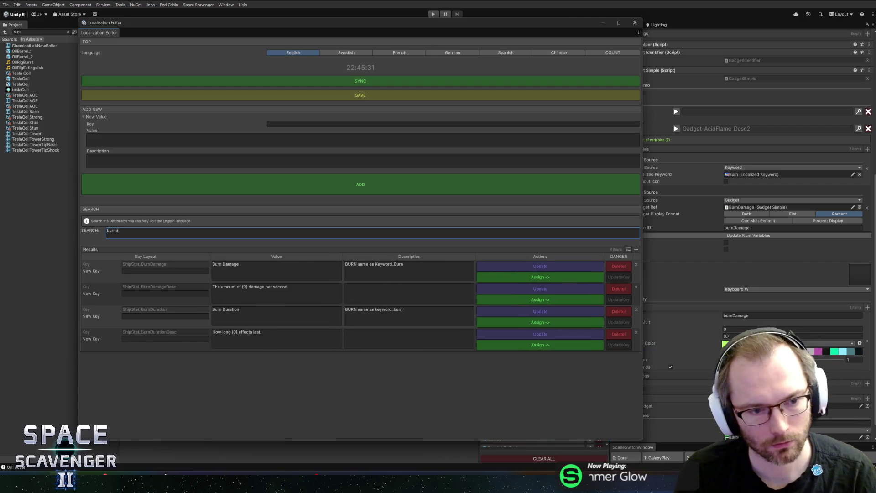
text(am)
key(BackSpace)
key(BackSpace)
key(BackSpace)
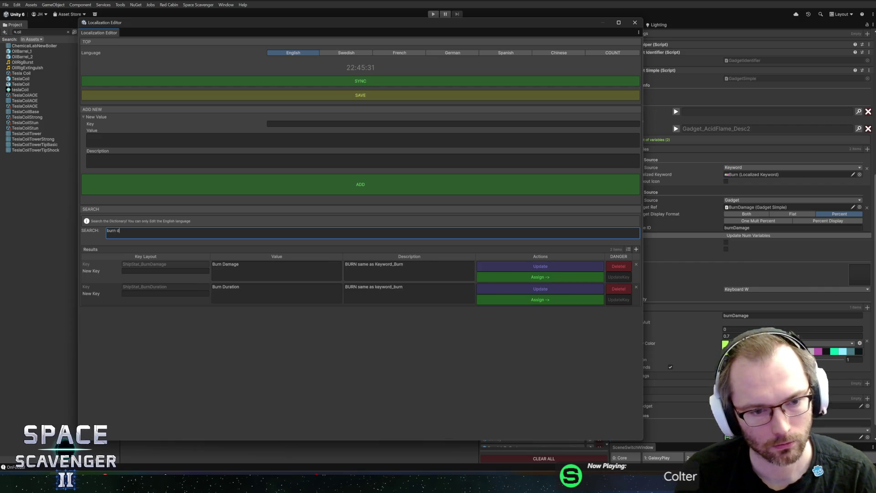
key(ctrl+a)
text(+)
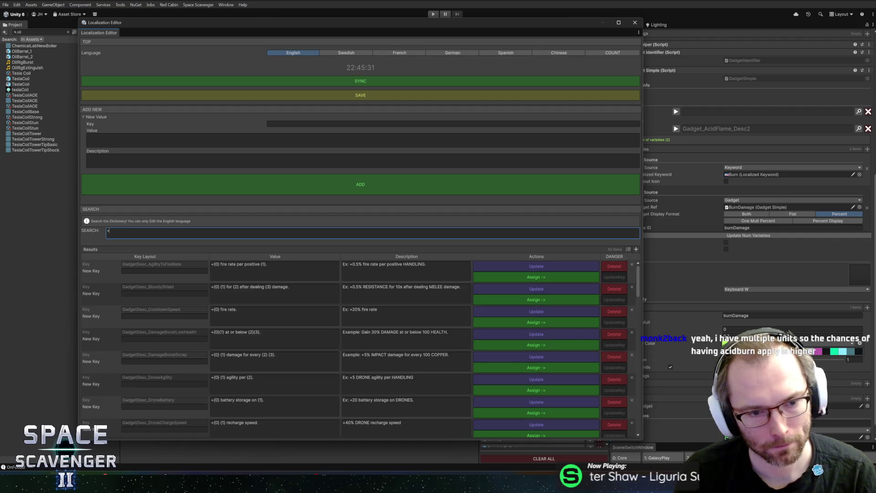
text({0} {1} damage)
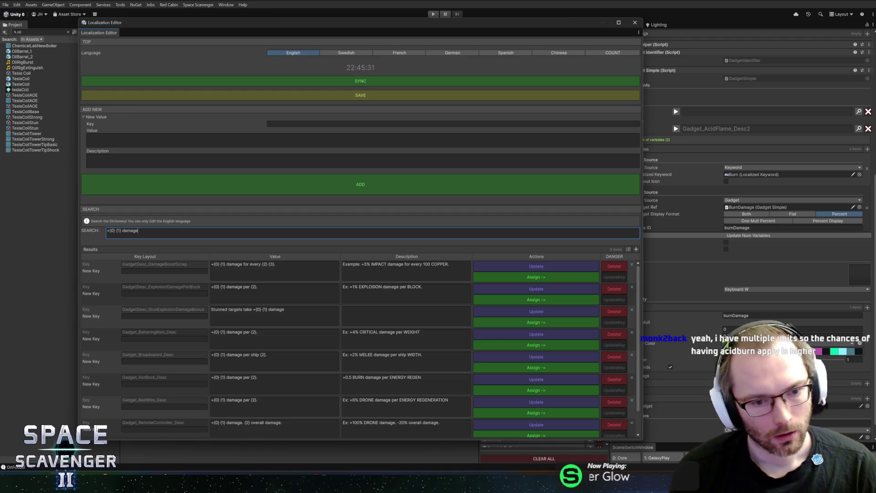
scroll(274, 315, down, 1)
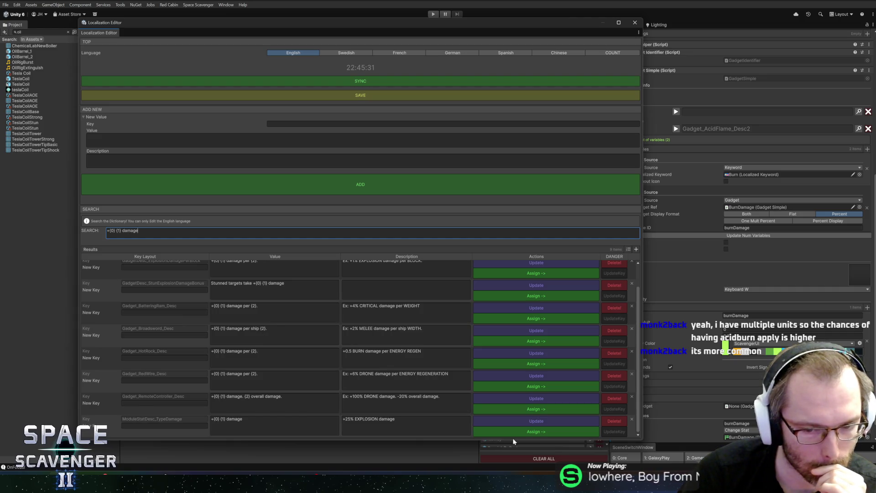
click(597, 81)
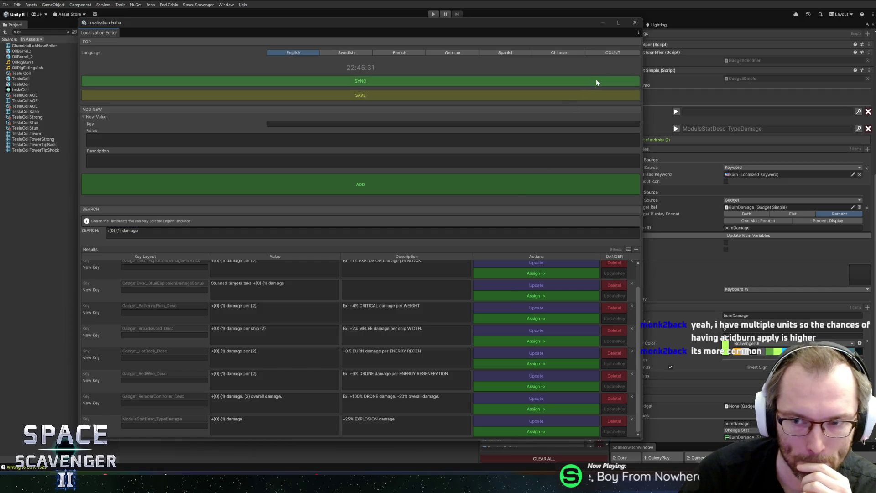
click(635, 24)
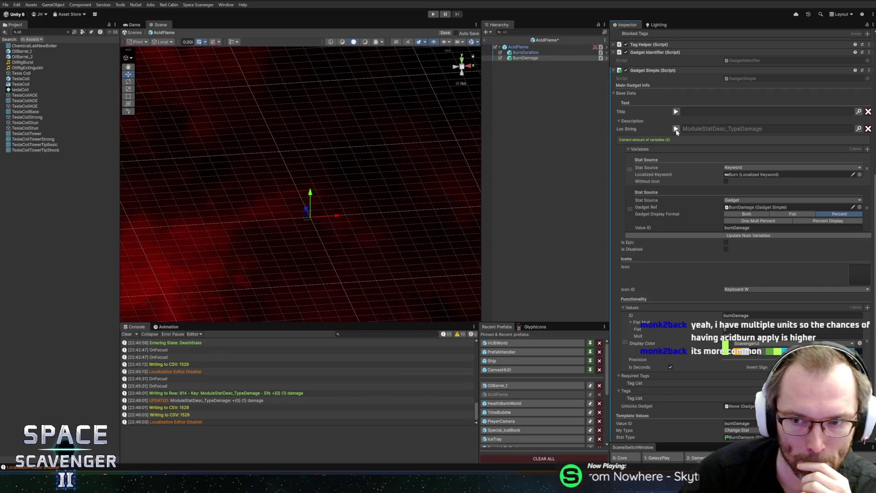
click(676, 129)
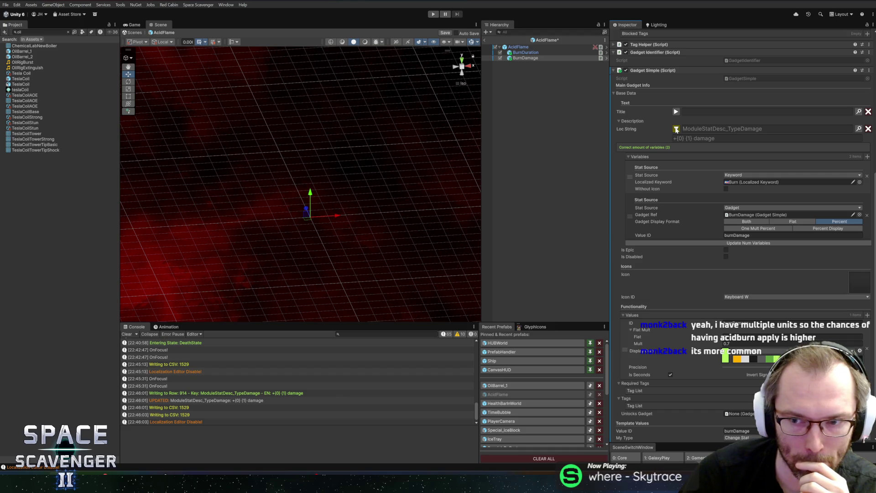
- Move the BurnDamage stat variable above the Burn keyword, then return to the Core scene
drag(631, 216, 631, 177)
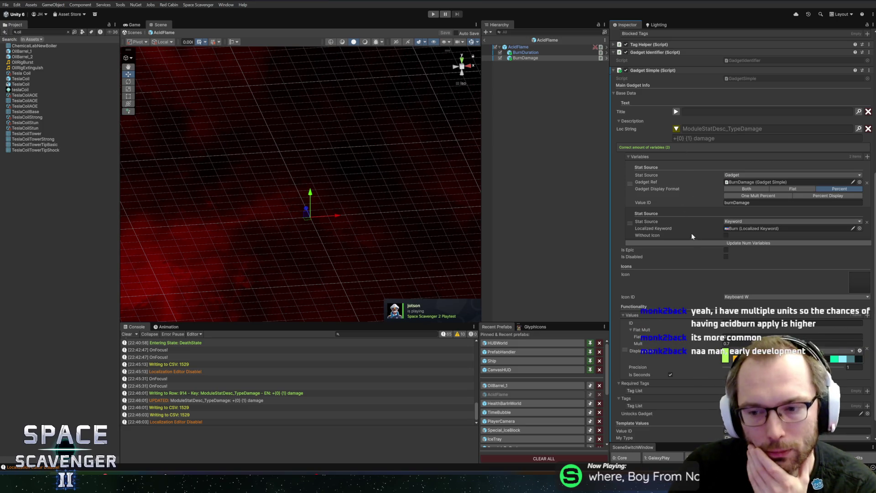
scroll(689, 238, down, 1)
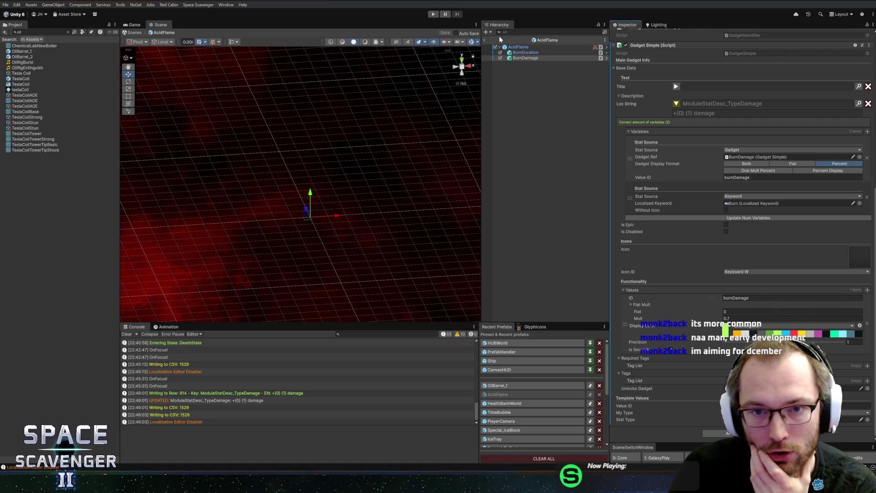
click(486, 41)
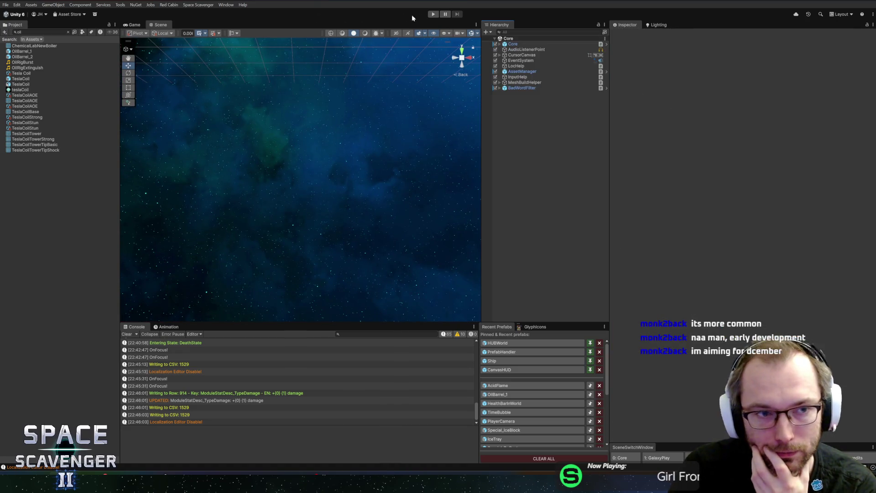
- Enter play mode, glance at the Science Research panel, then view the Acid Flame tooltip
click(435, 14)
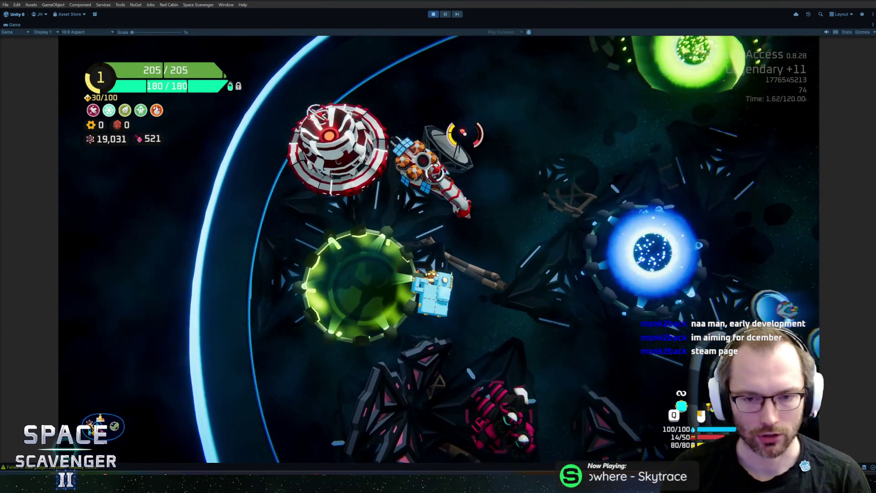
key(r)
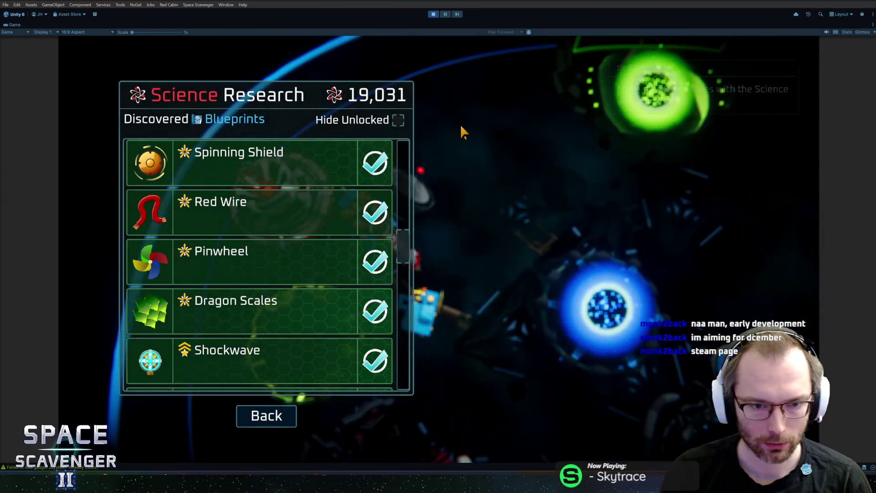
scroll(289, 226, down, 5)
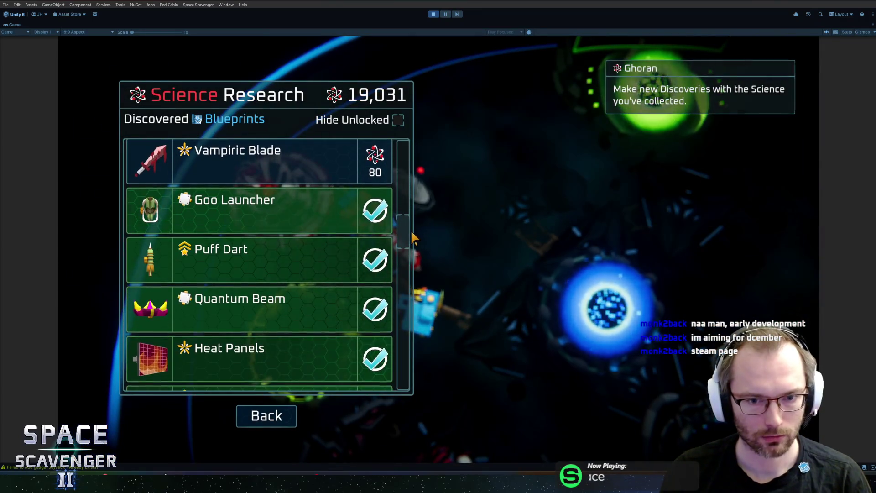
drag(402, 230, 402, 154)
key(Escape)
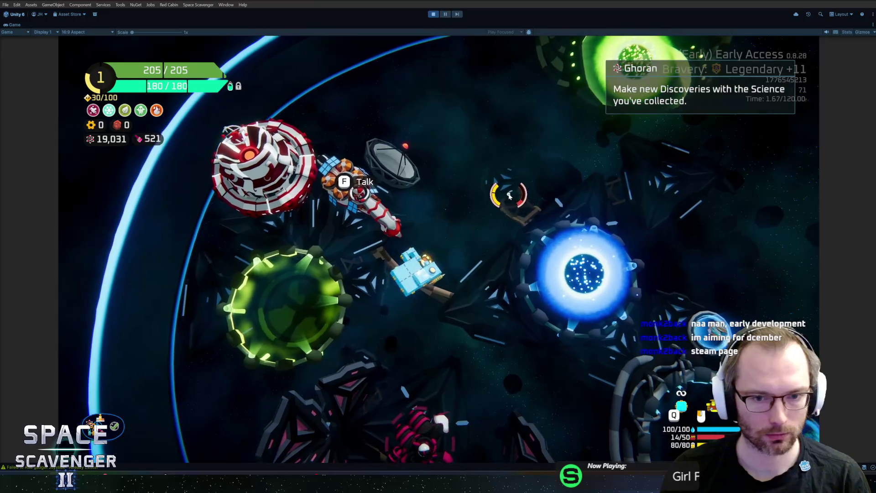
key(Tab)
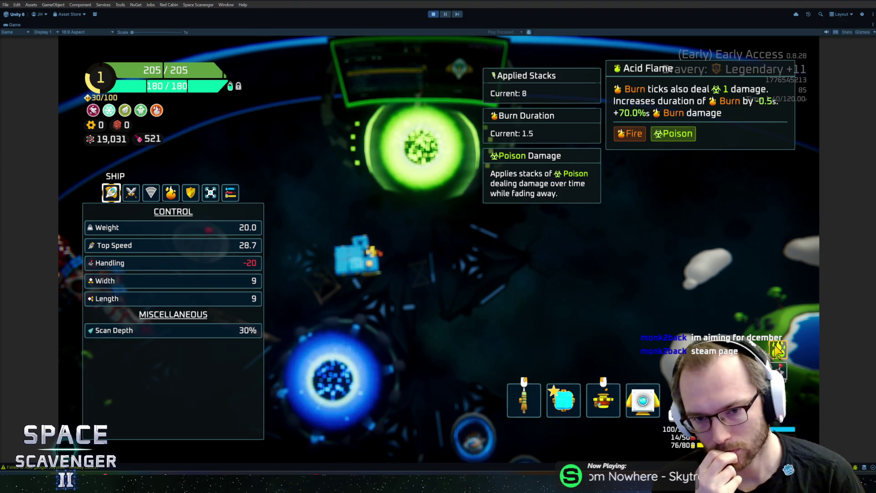
- Resume play and run 'spawn Grub' twice from the in-game debug console
key(Escape)
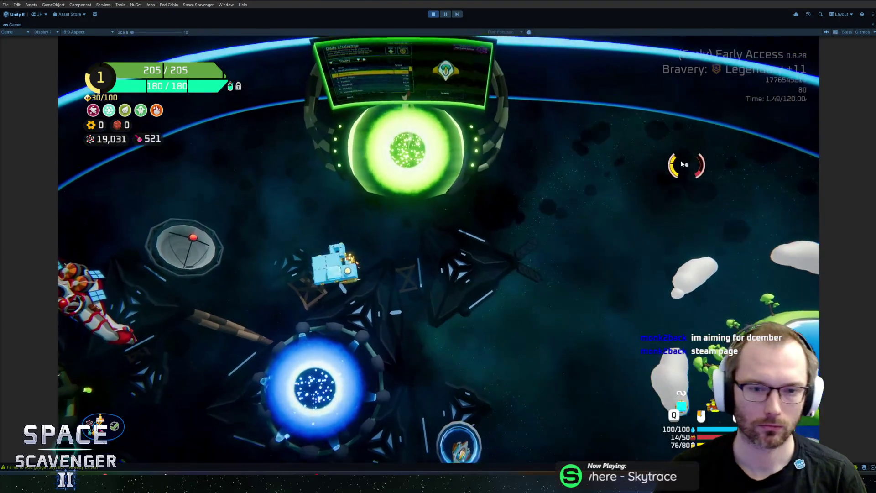
key(grave)
text(spasw)
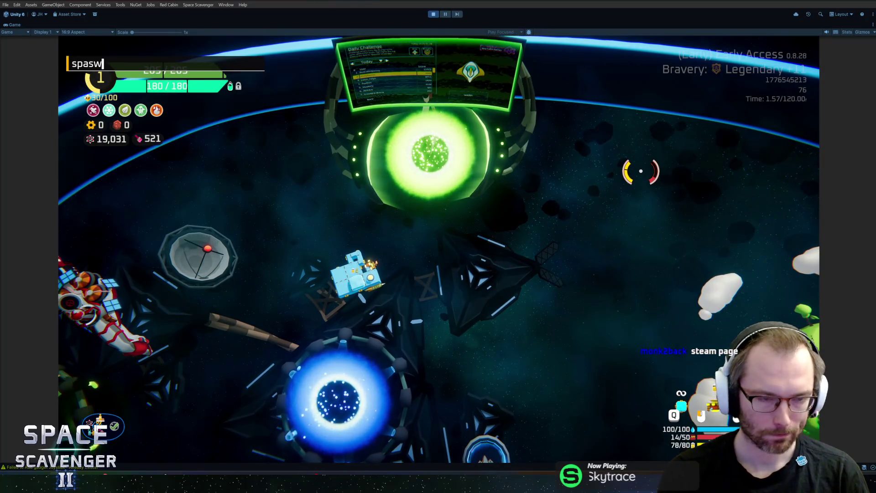
key(BackSpace)
key(BackSpace)
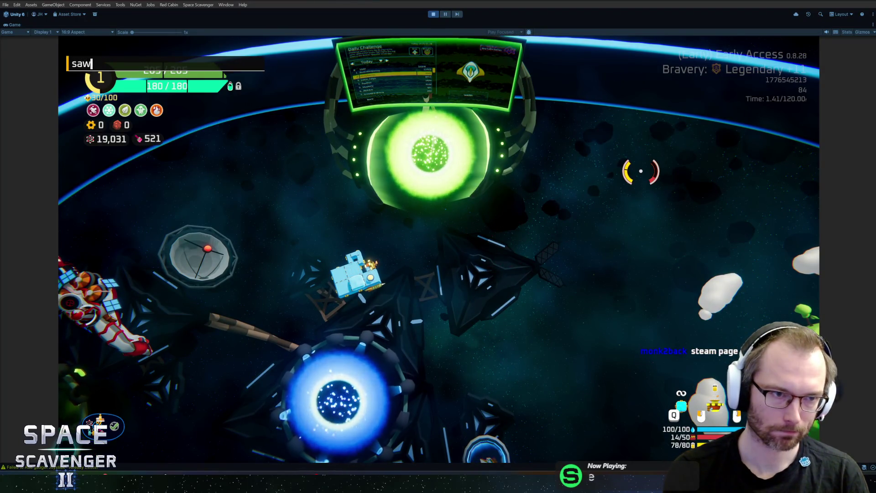
key(Tab)
key(Return)
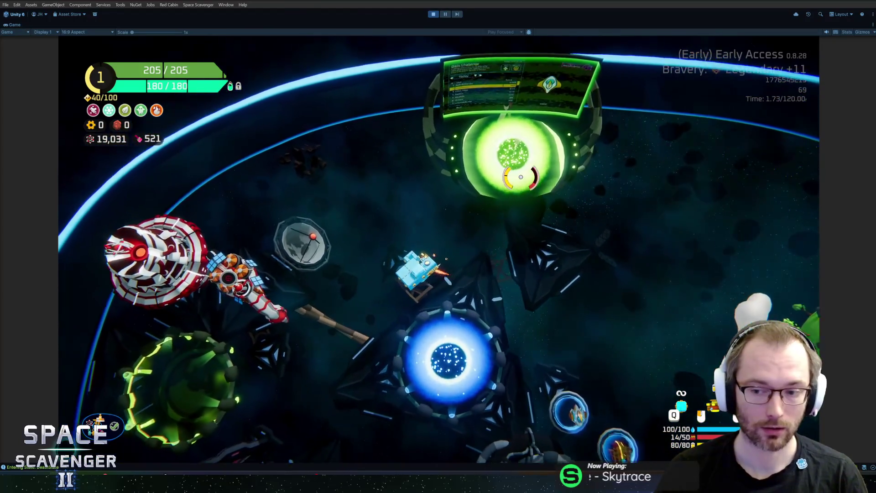
key(grave)
text(spawn Grub)
key(Return)
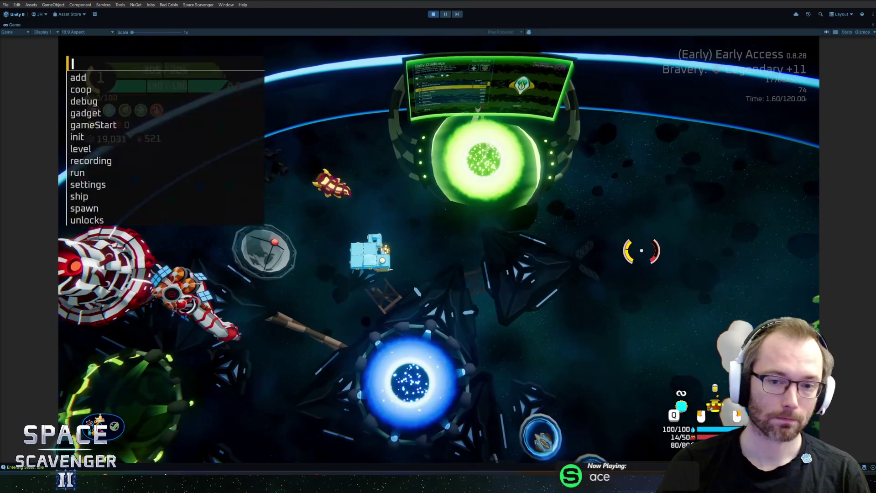
- Spawn a LaserTiny part with the 'spawn' console command
key(grave)
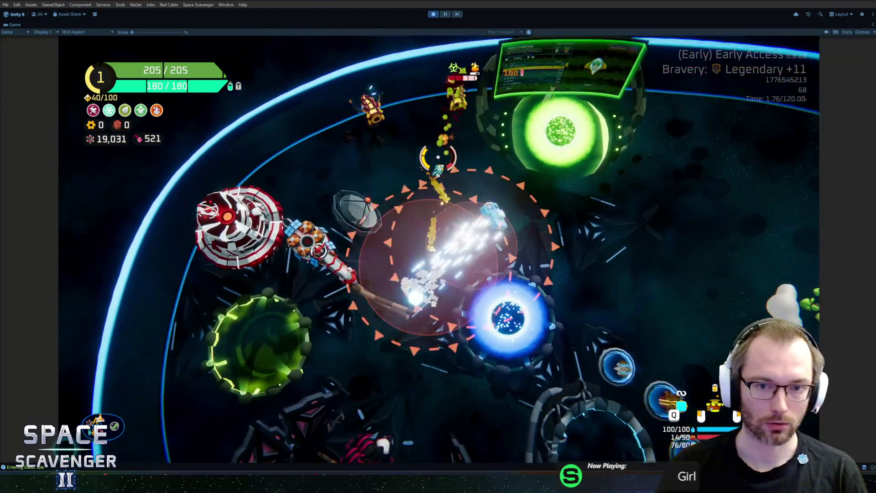
key(grave)
text(spawn )
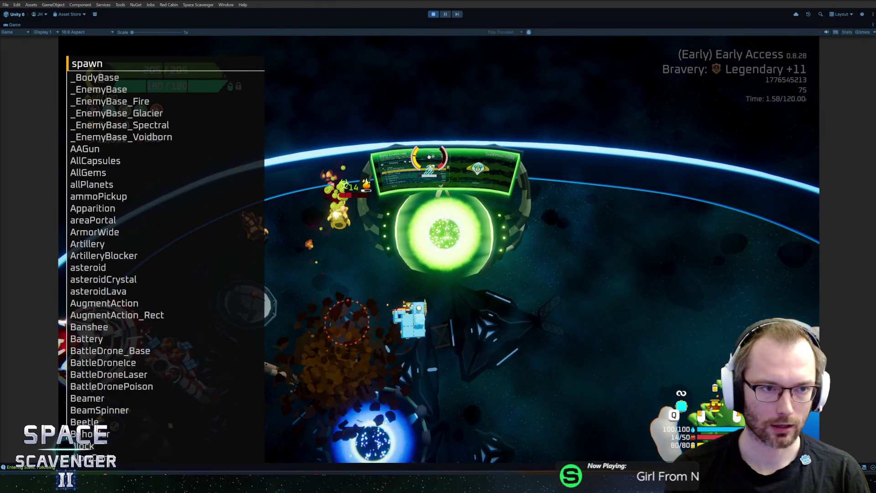
text(las)
key(BackSpace)
key(BackSpace)
key(BackSpace)
text(lasert)
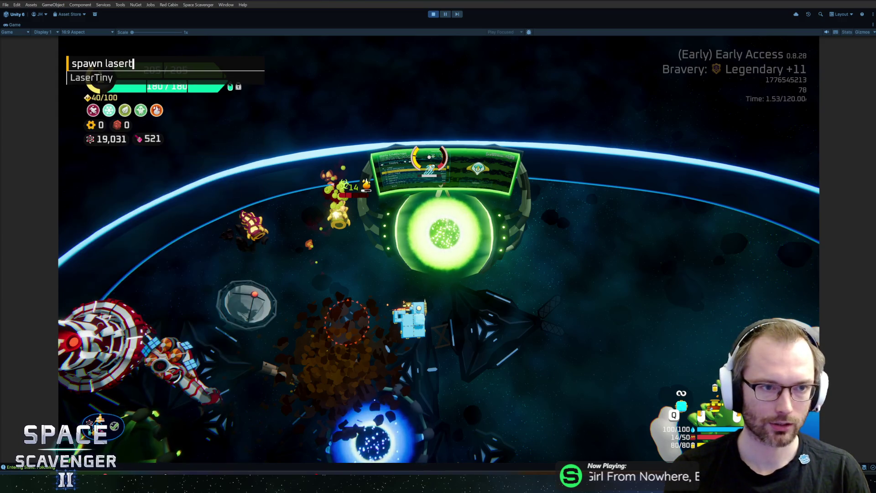
key(Return)
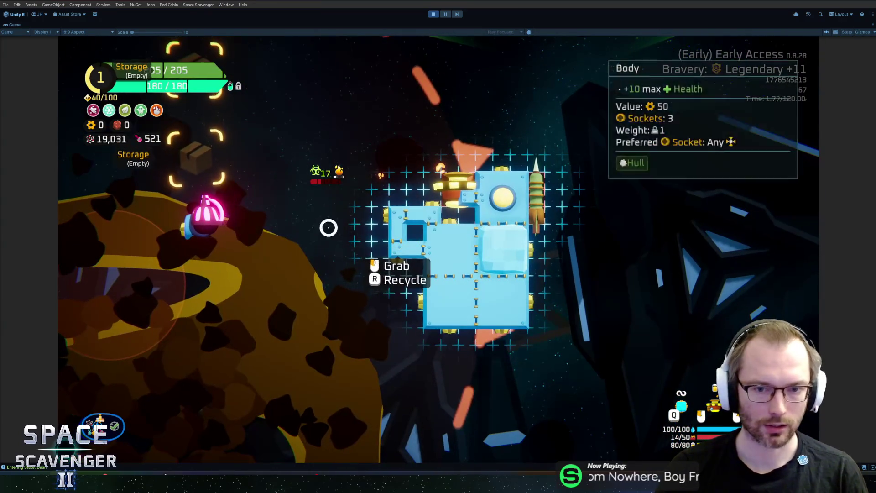
- Add the PocketLaser gadget, leave the build grid and check stats (Top Speed 28.5)
key(grave)
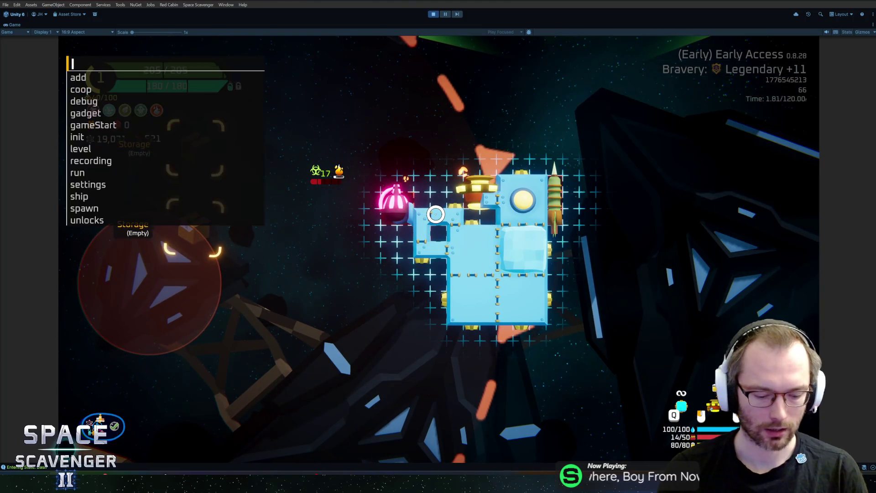
text(gadget add )
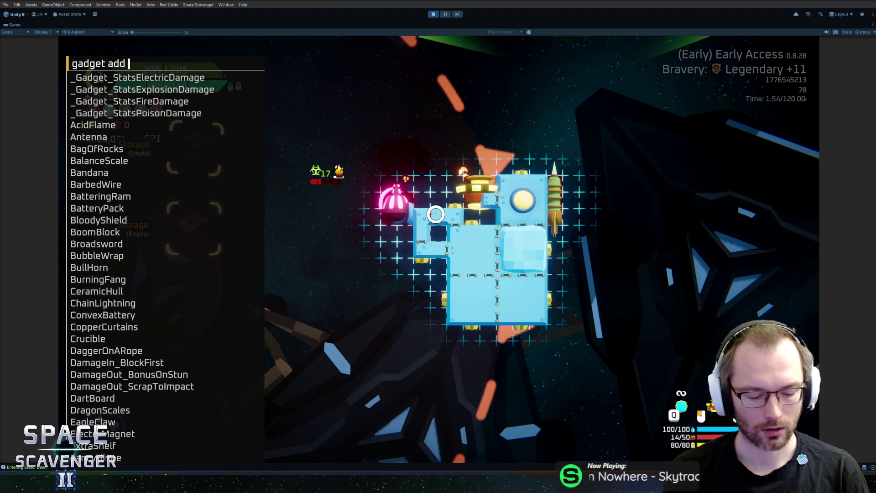
text(pi)
key(BackSpace)
text(ocketLaser)
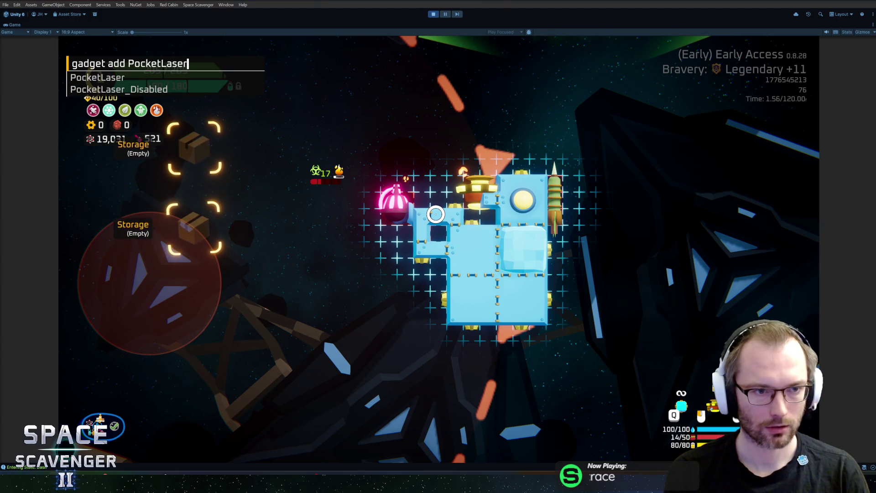
key(Return)
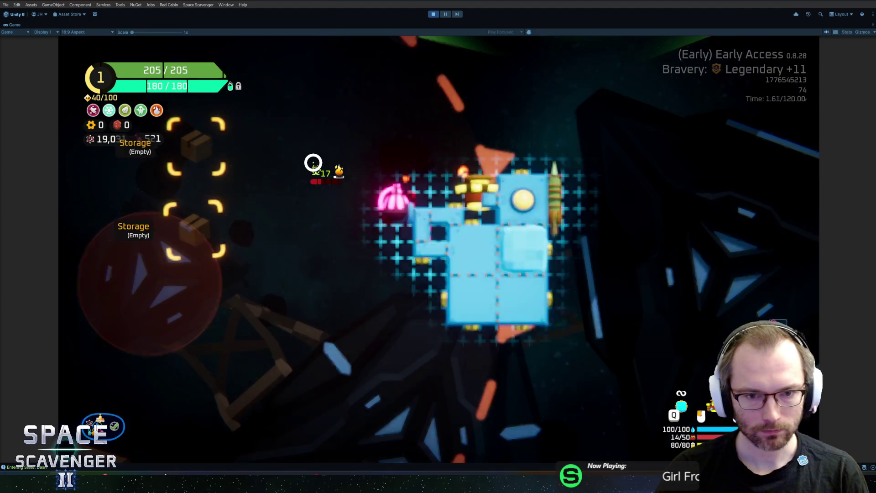
key(Escape)
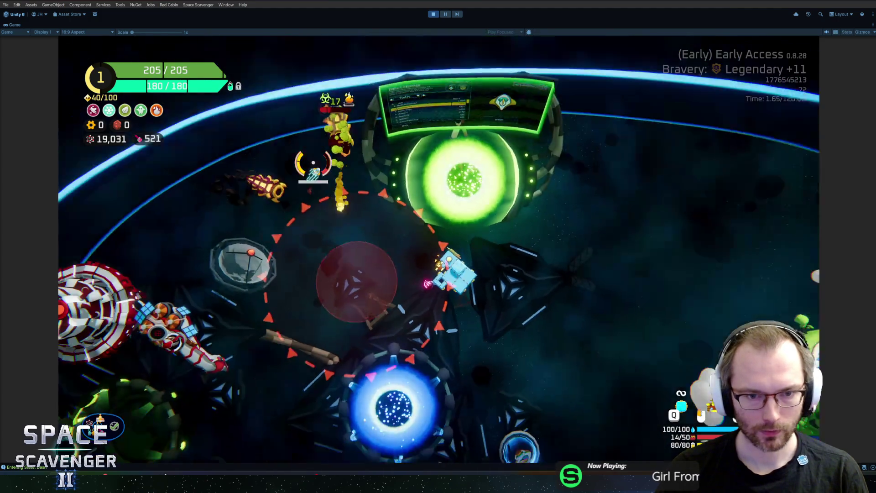
key(Tab)
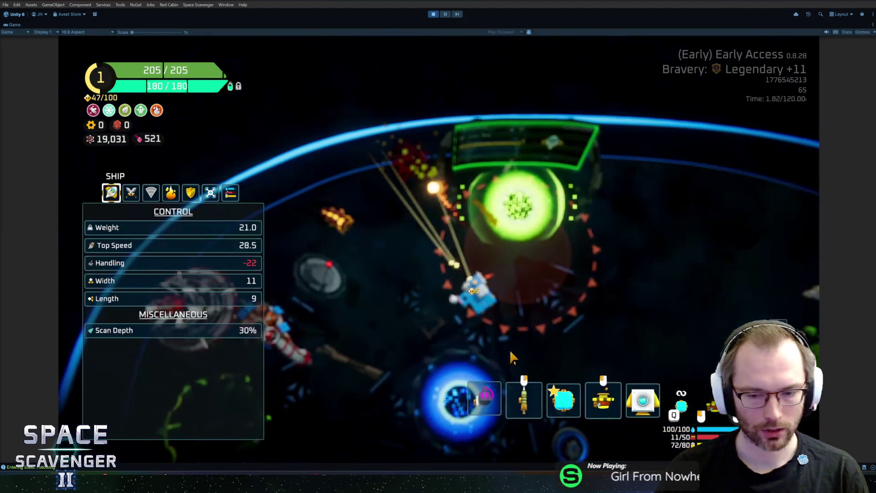
- Save the ship design with 'ship save' and start a trial, confirming the bravery choice
key(Tab)
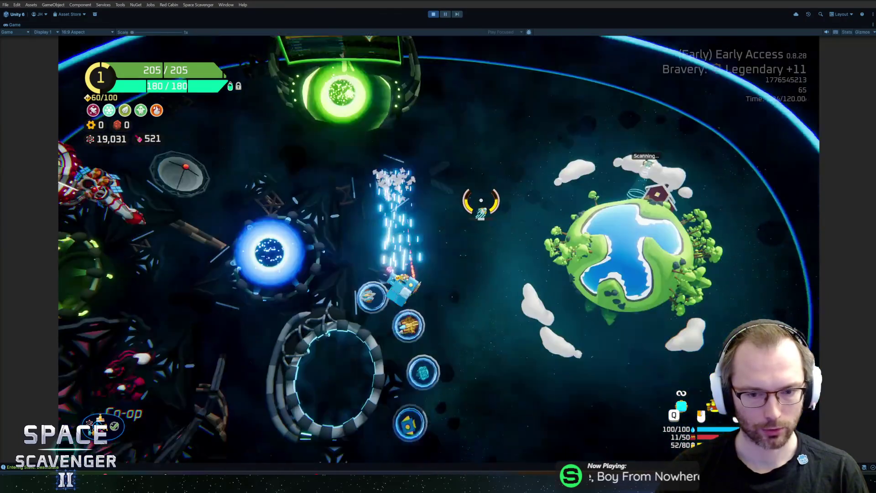
key(grave)
key(Up)
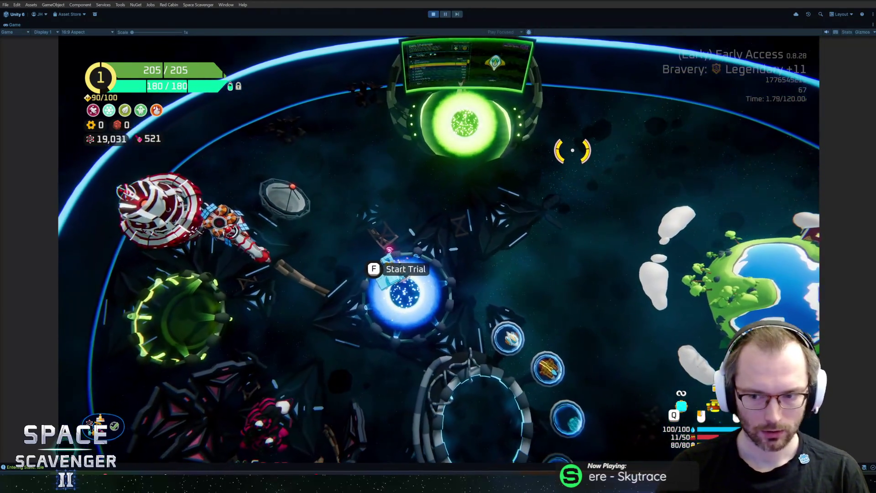
key(grave)
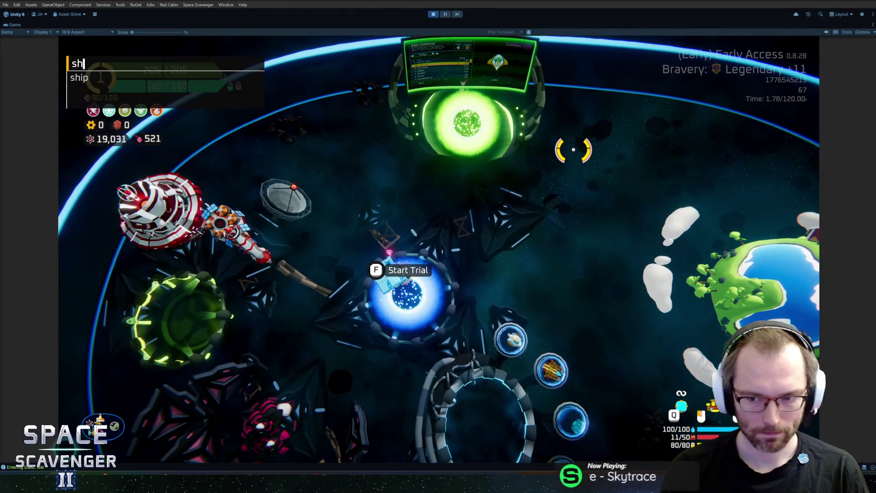
text(ship save)
key(Return)
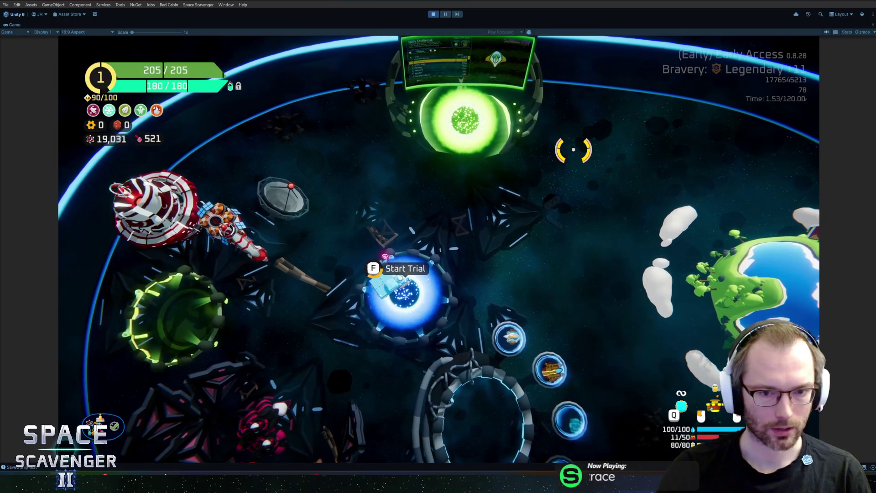
key(f)
key(Return)
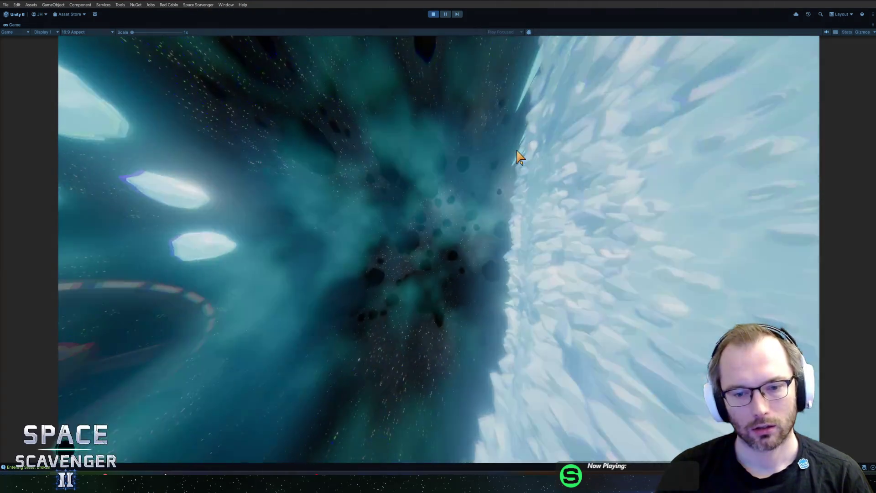
- Run 'level clear', warp to the sector map and travel to the boss node
key(grave)
text(lev)
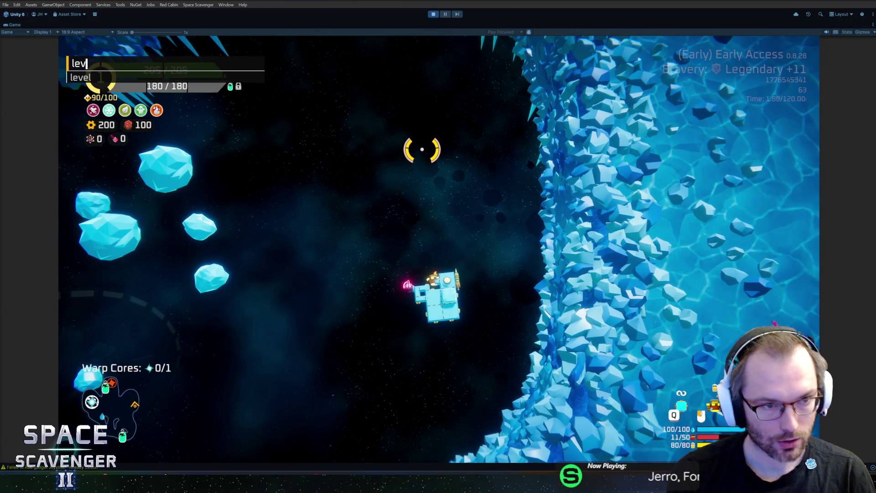
text(el clear)
key(Return)
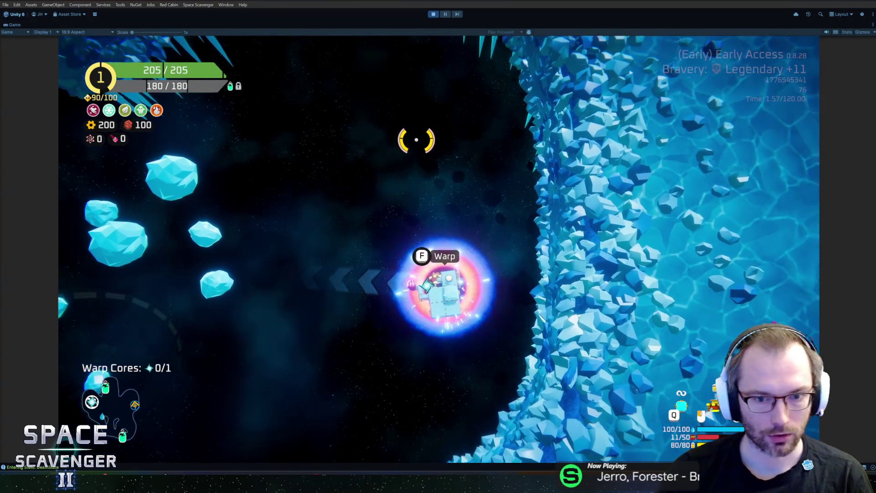
key(f)
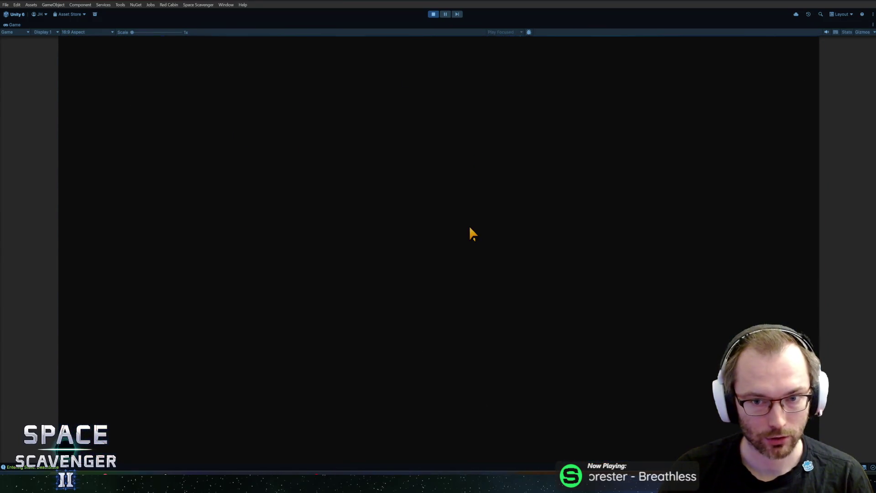
click(476, 230)
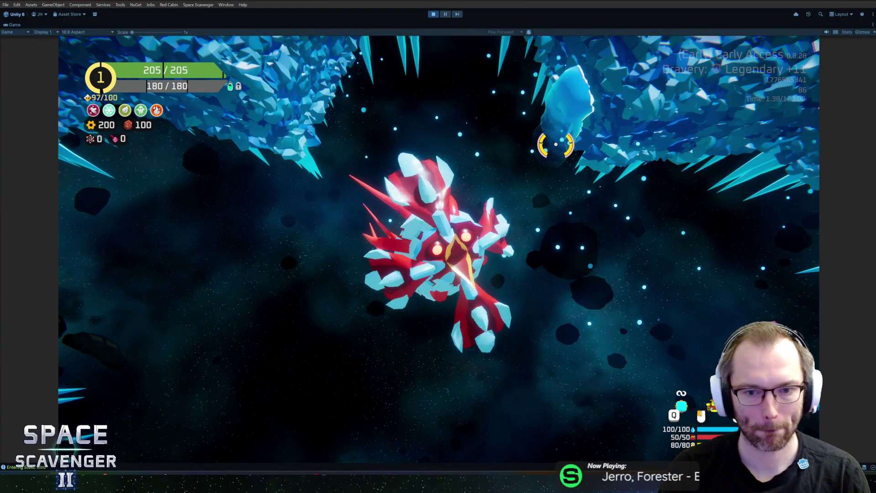
- Fly around The Frost Shrike while firing to wear down its HP
key(w)
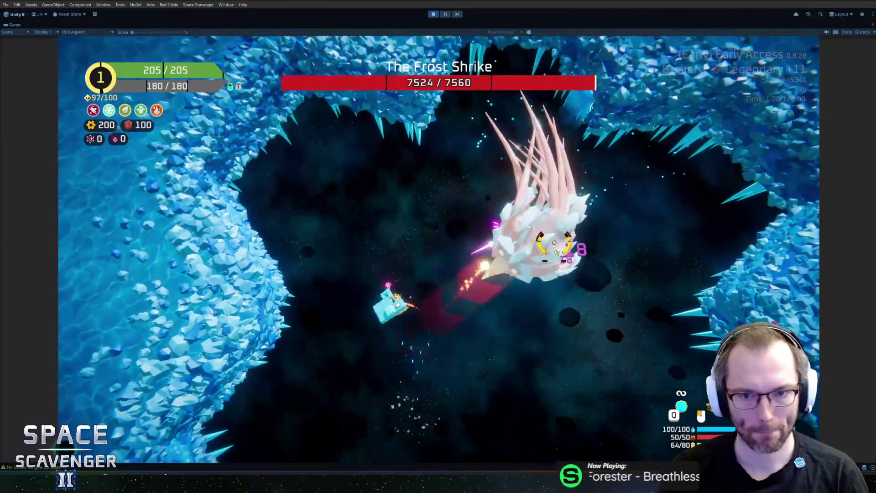
key(w)
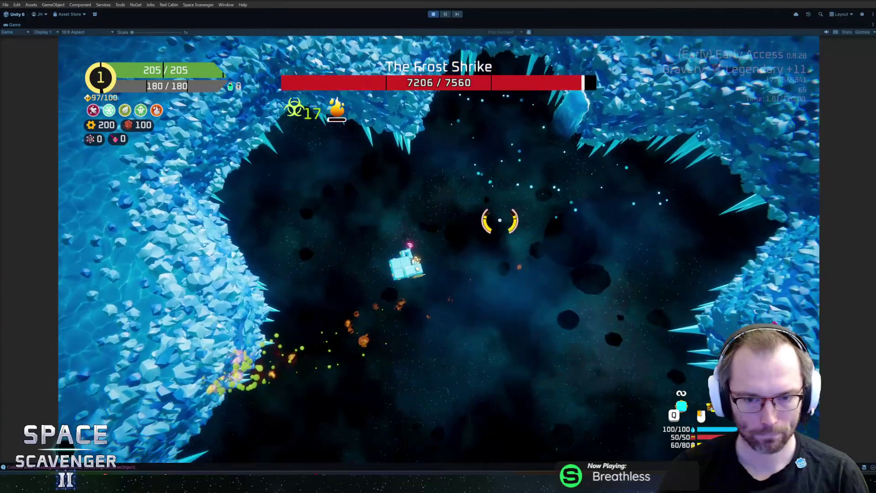
key(w)
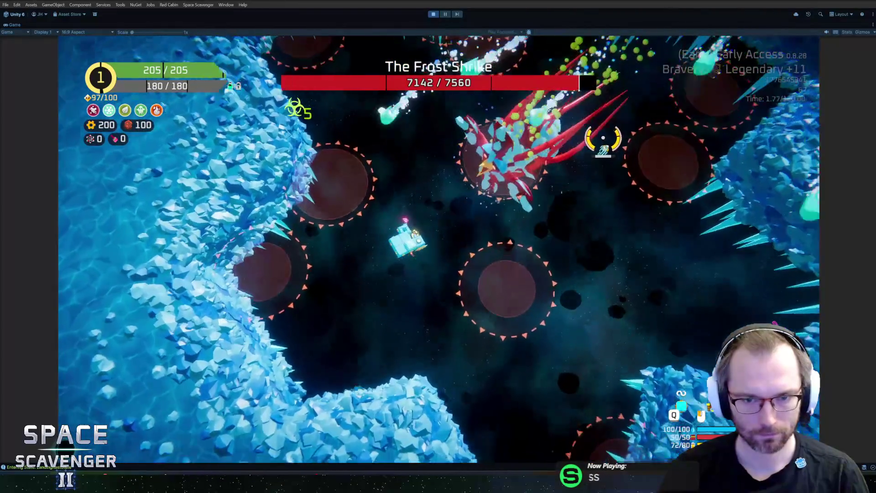
key(w)
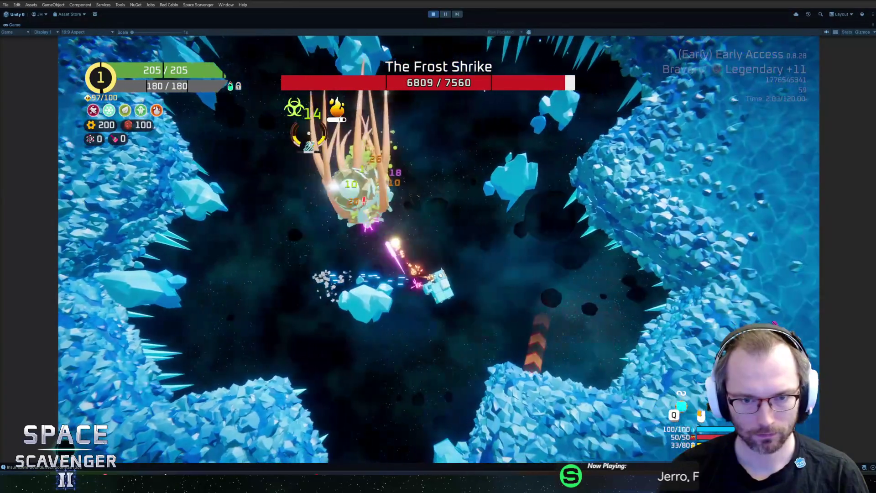
key(w)
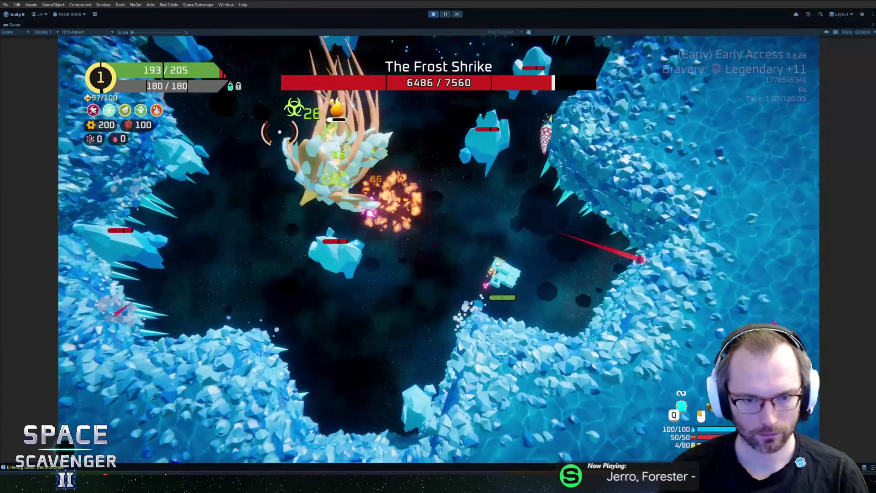
key(w)
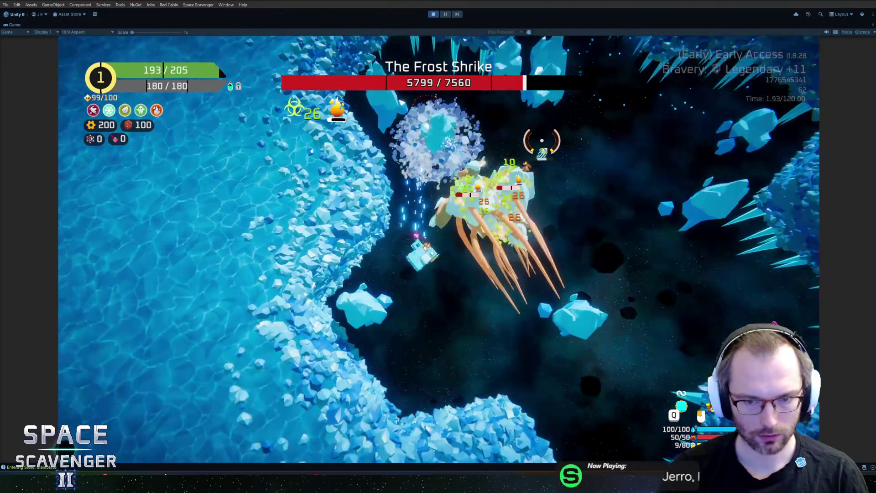
- Spawn a SolarPanelLarge part, attach it to the ship and resume the boss fight
key(grave)
text(sp)
key(Tab)
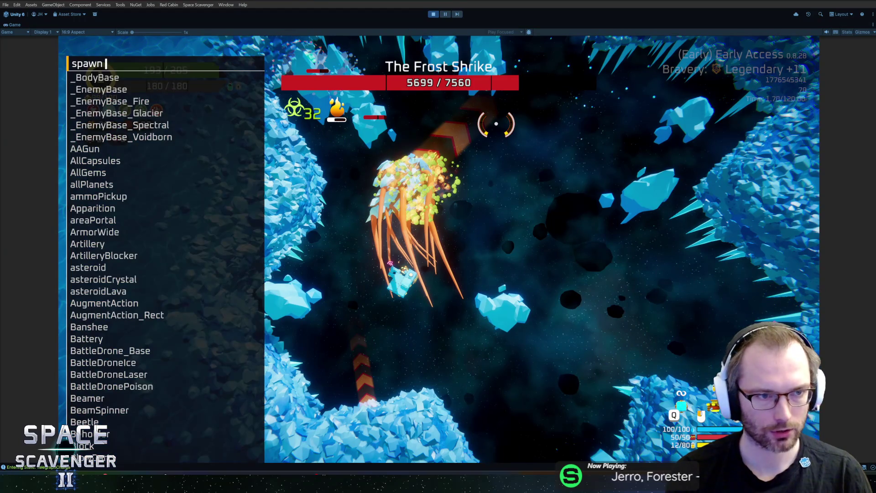
text(solarpa)
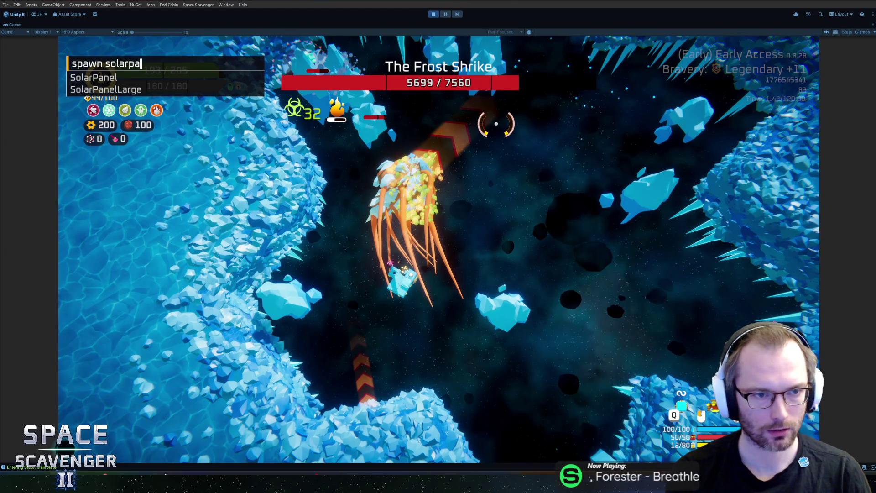
key(Down)
key(Return)
key(Tab)
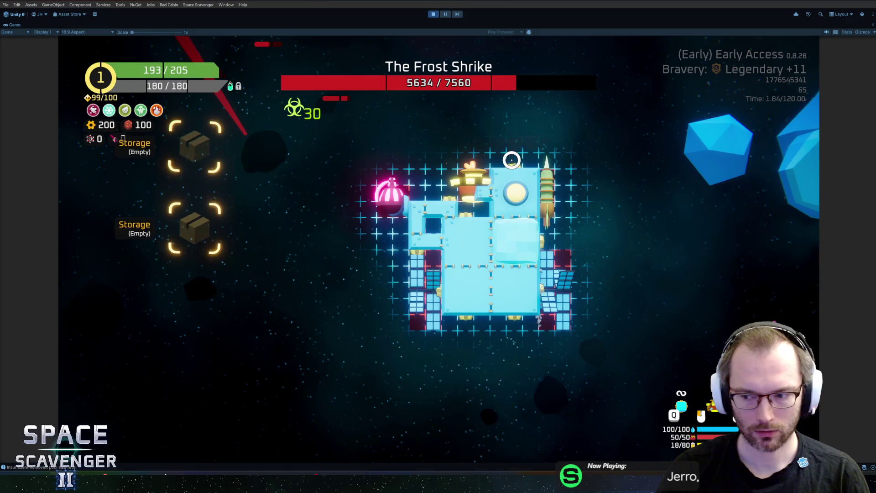
key(Tab)
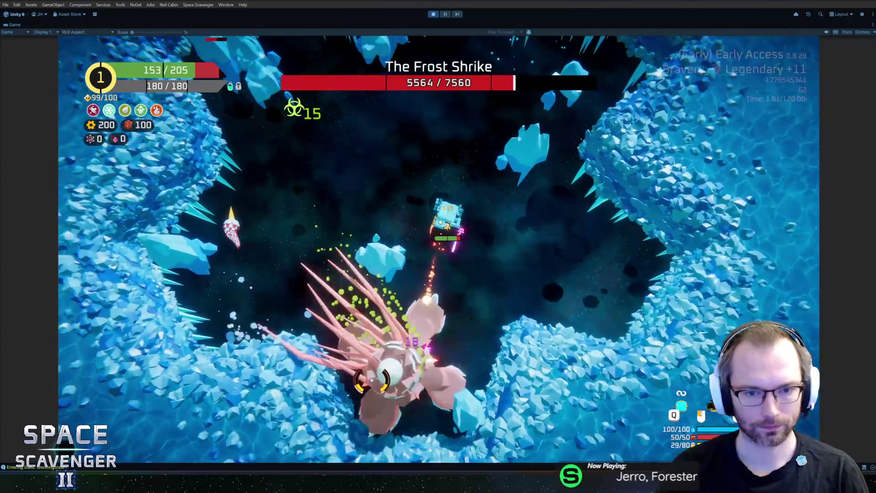
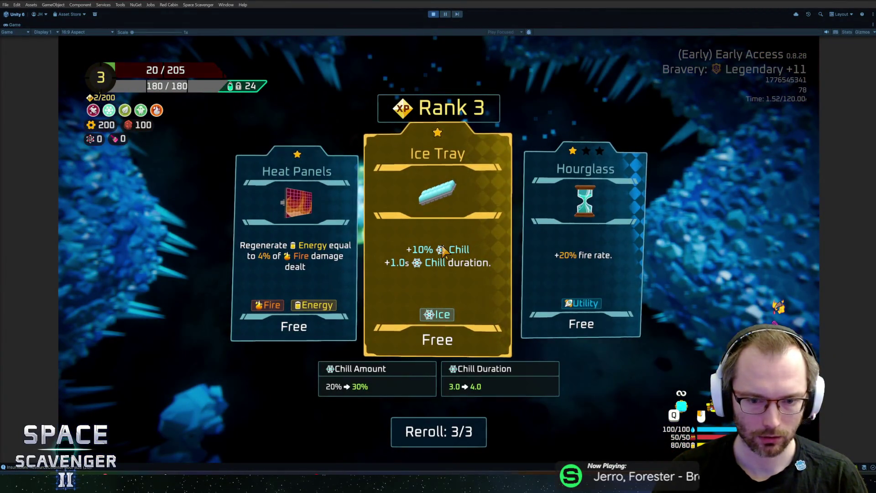
- Take the Ice Tray upgrade, then enable infinite rerolls with 'debug infiniteRerolls' in the console
click(442, 252)
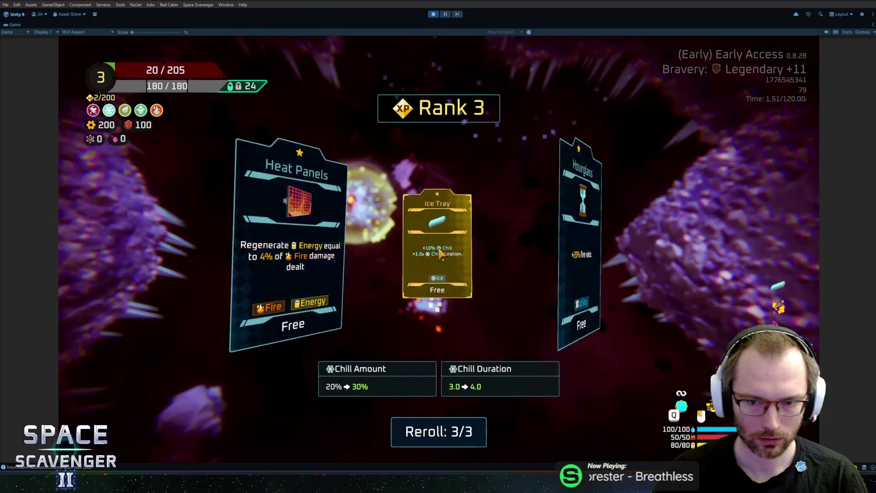
key(w)
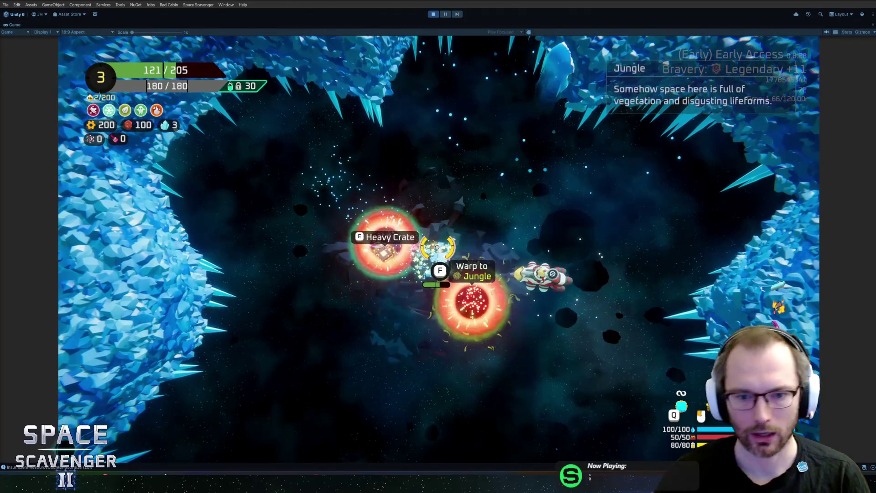
key(grave)
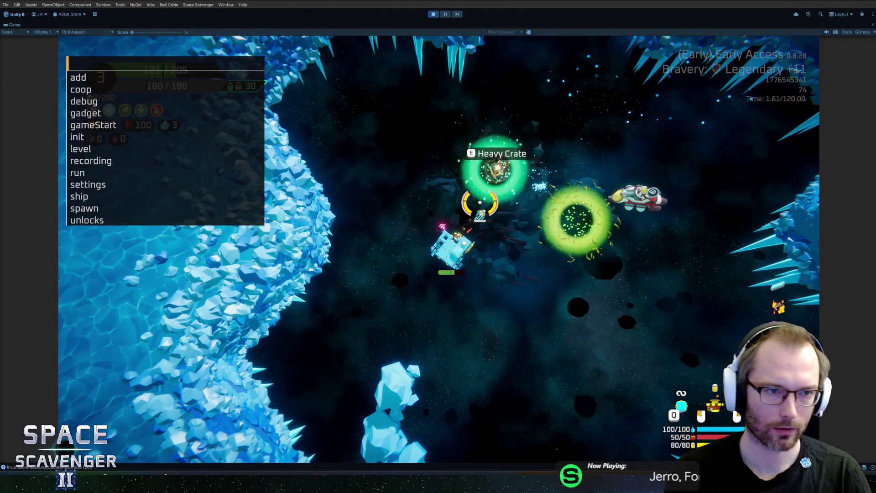
text(g)
key(BackSpace)
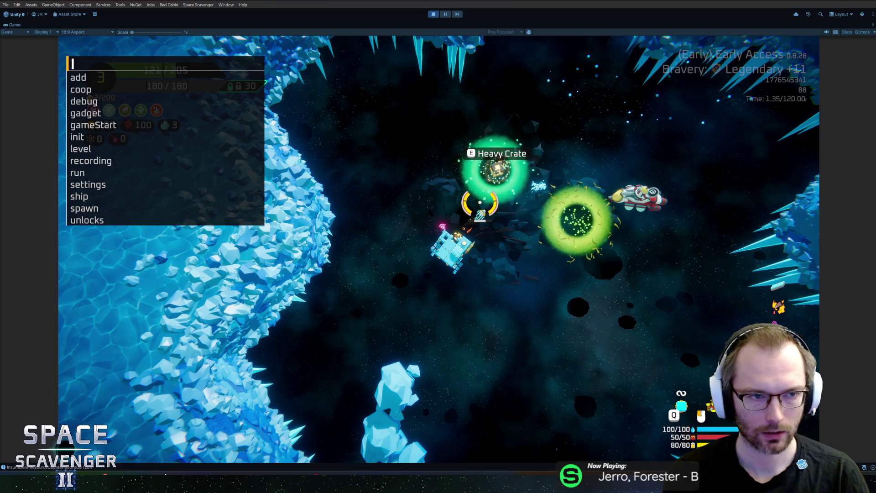
text(sh)
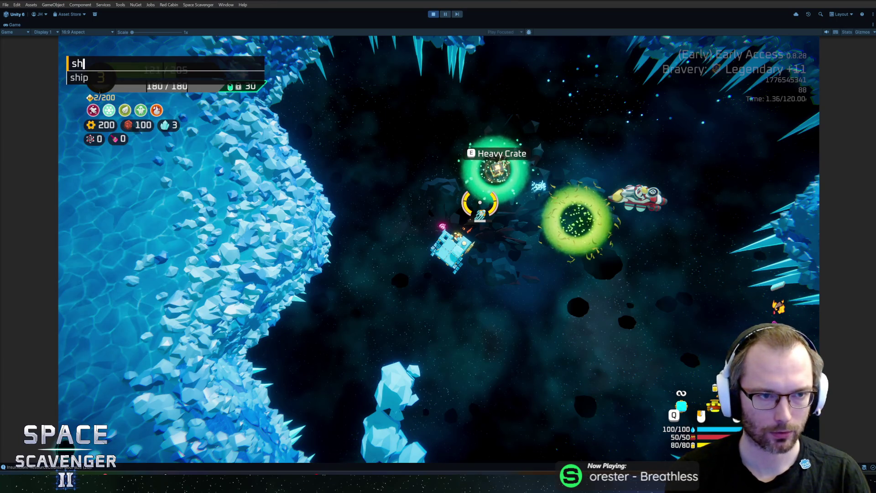
key(BackSpace)
key(BackSpace)
text(debug in)
key(Tab)
key(Return)
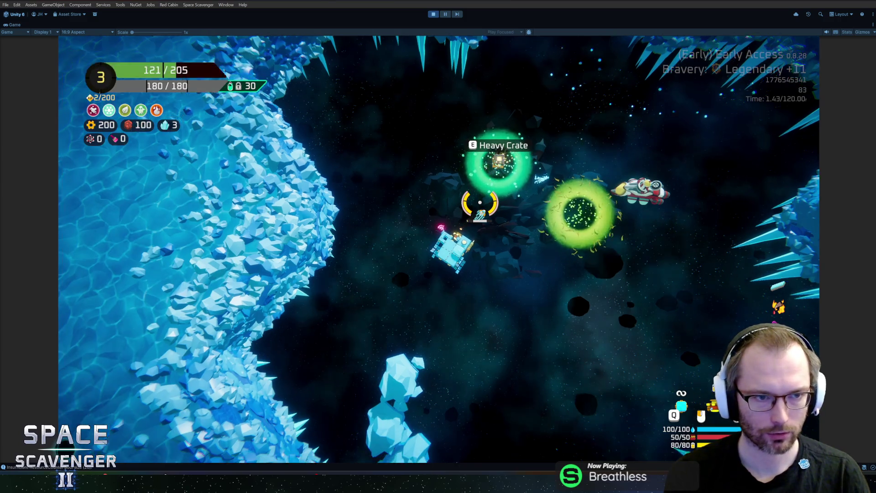
- Rank the ship up to 4 with the 'ship rankUp' console command
key(grave)
text(ship ra)
key(Tab)
key(Return)
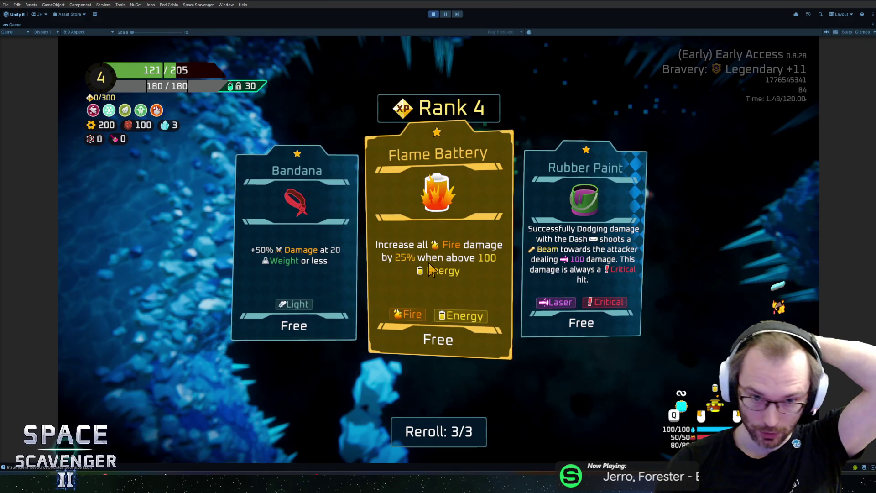
- Reroll the rank 4 upgrade cards repeatedly, looking for Frozen Flame
click(450, 434)
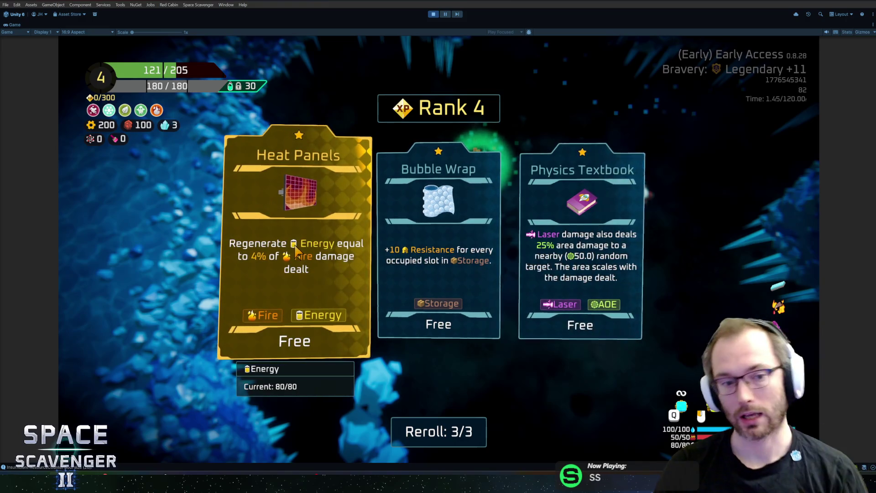
click(294, 251)
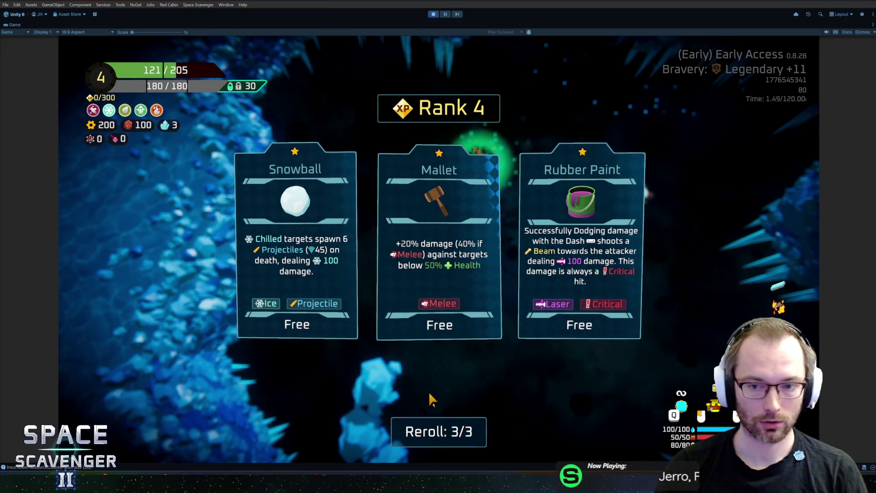
click(438, 431)
click(446, 439)
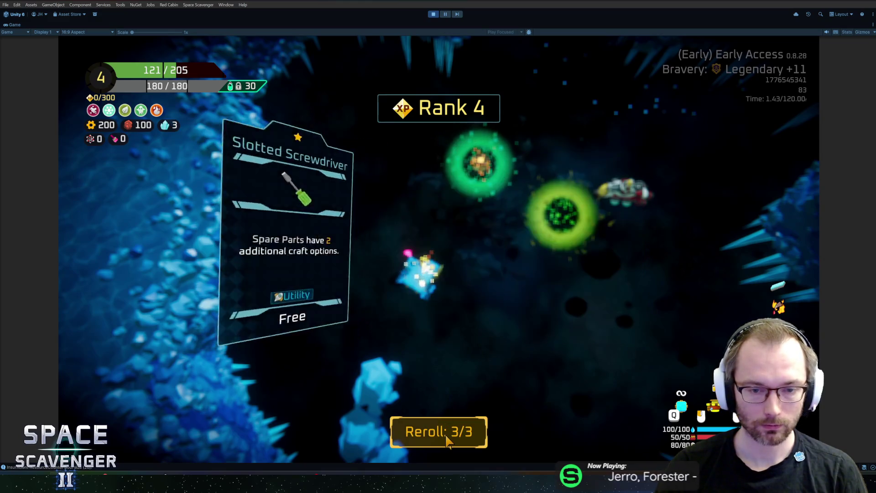
click(447, 439)
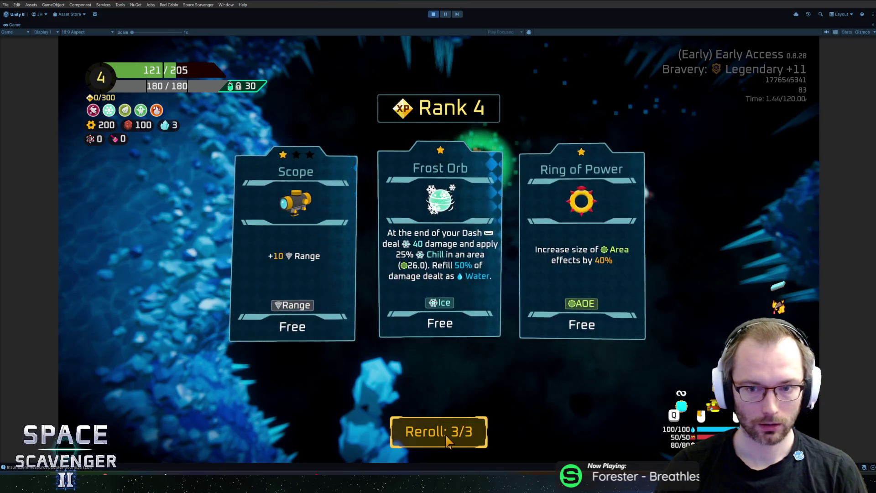
click(447, 439)
click(446, 439)
click(446, 439)
click(447, 439)
click(447, 440)
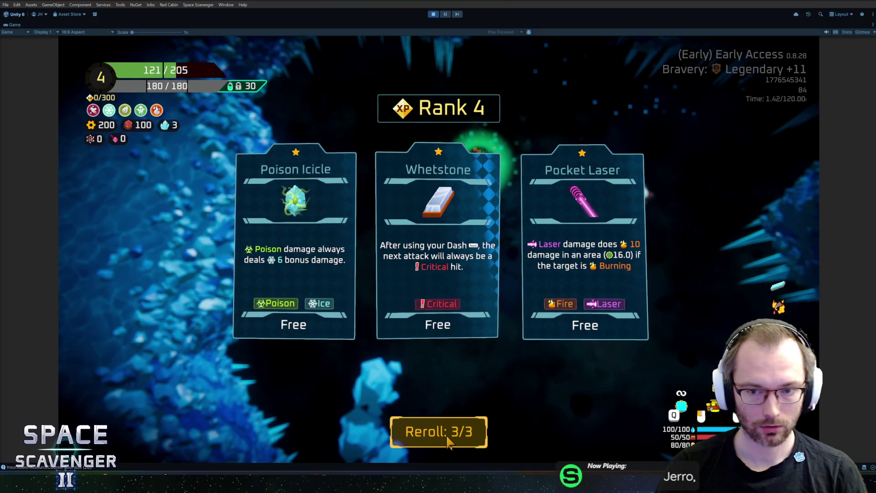
- Reroll once more, take Frozen Flame, and rank the ship up to 5
click(448, 439)
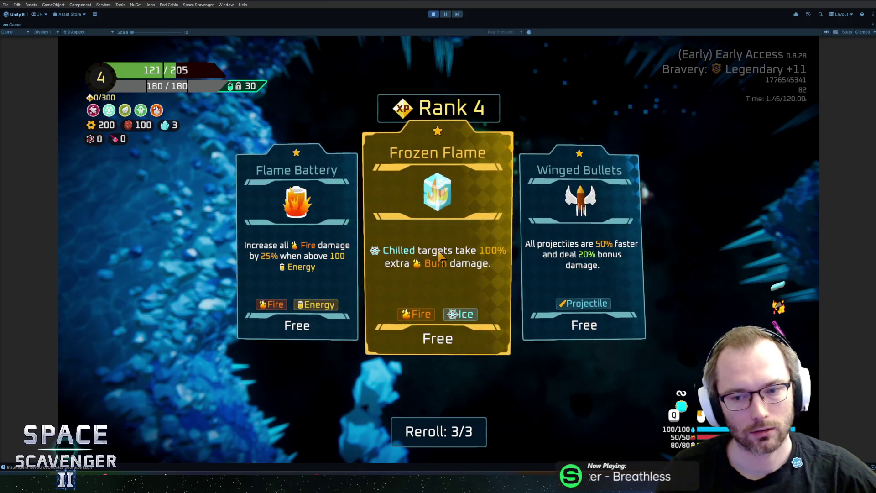
click(438, 251)
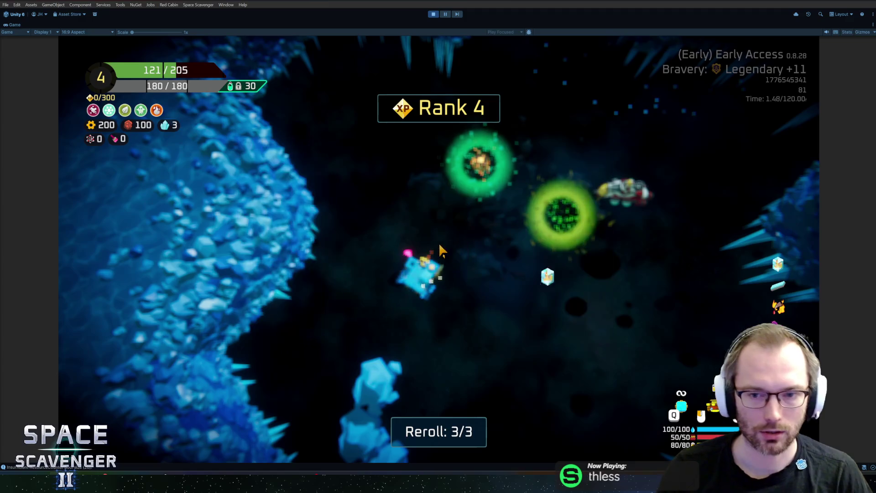
text(ship rankUp)
key(Return)
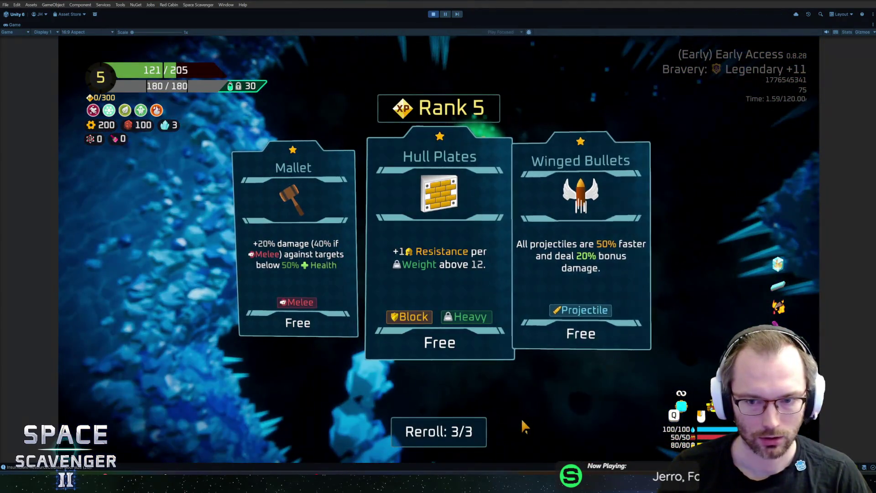
- Reroll the rank 5 offers twice and take Oil Barrel
click(452, 433)
click(454, 433)
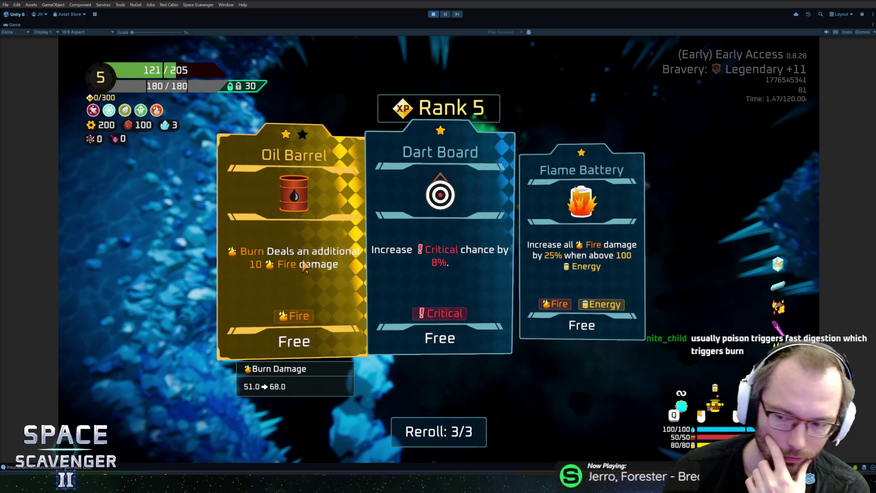
click(305, 261)
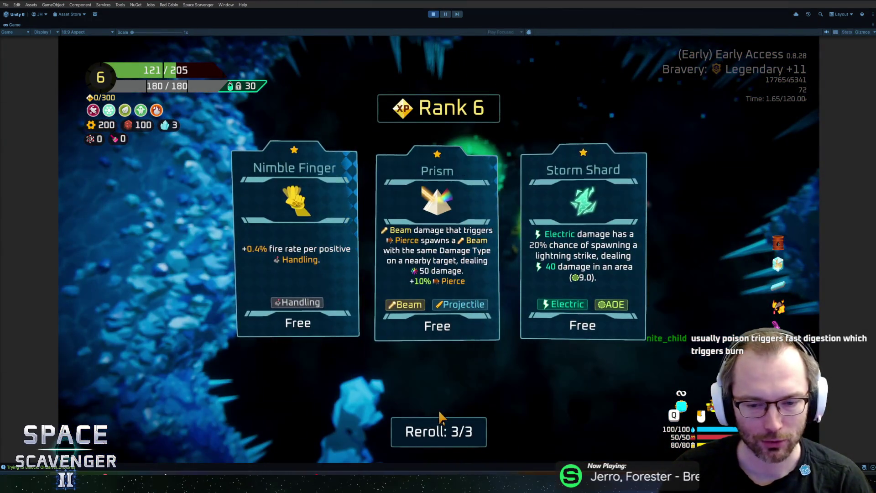
- Take Flame Battery, then Serrated Syringe after a reroll, then a second Oil Barrel
click(449, 286)
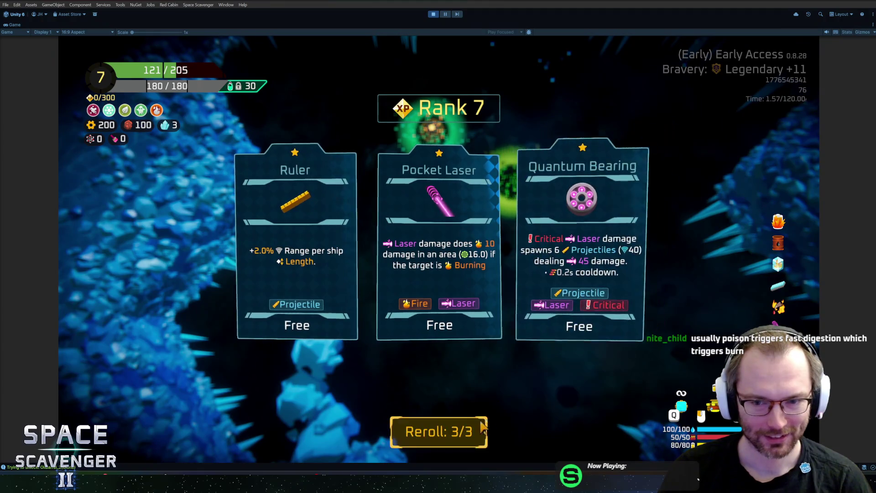
click(432, 436)
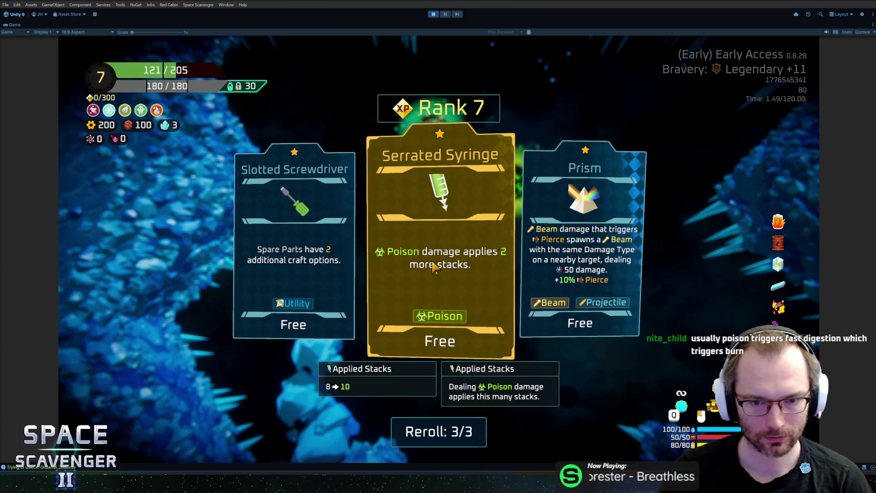
click(434, 267)
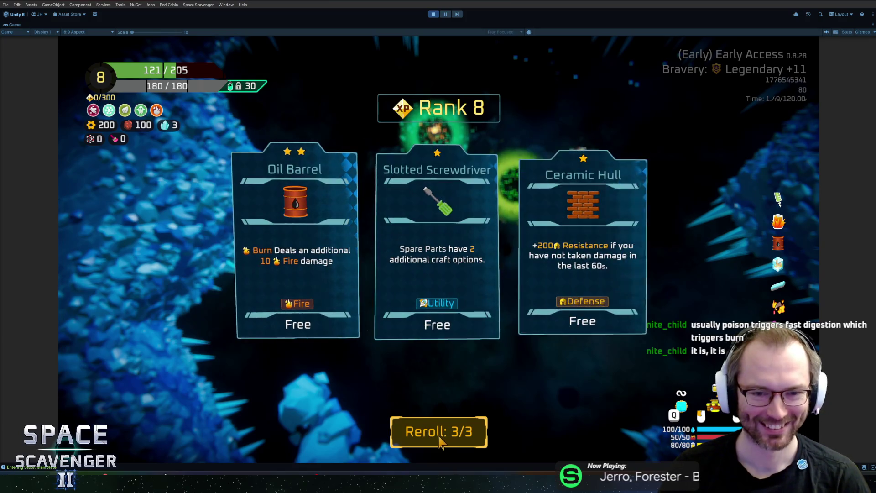
click(298, 265)
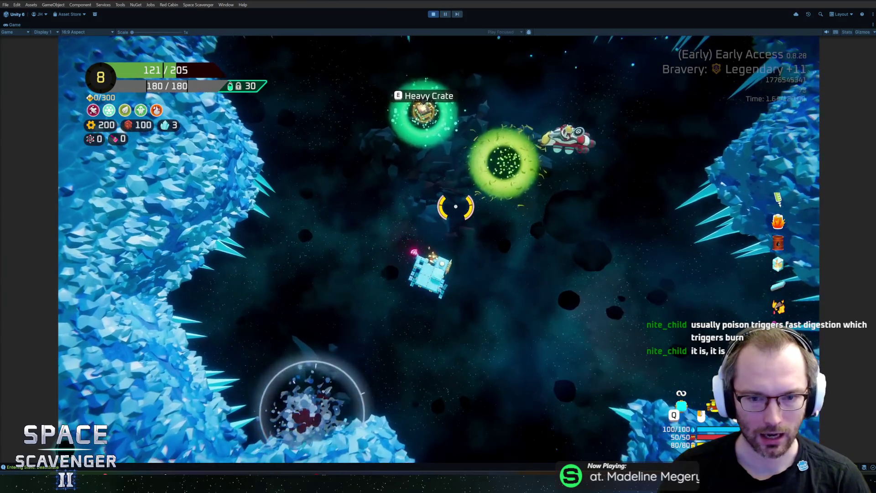
- Spawn a training dummy with 'spawn trainingDummy' and review the ship stats overview
key(grave)
text(spawn trainin)
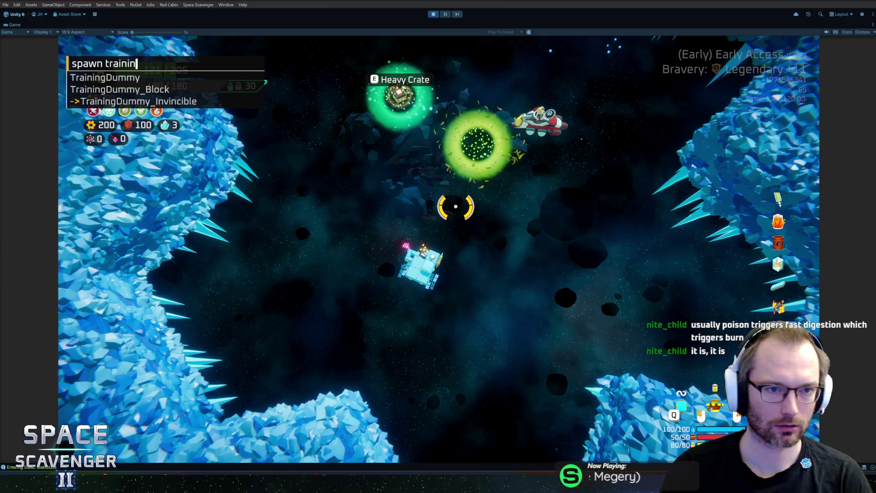
key(Return)
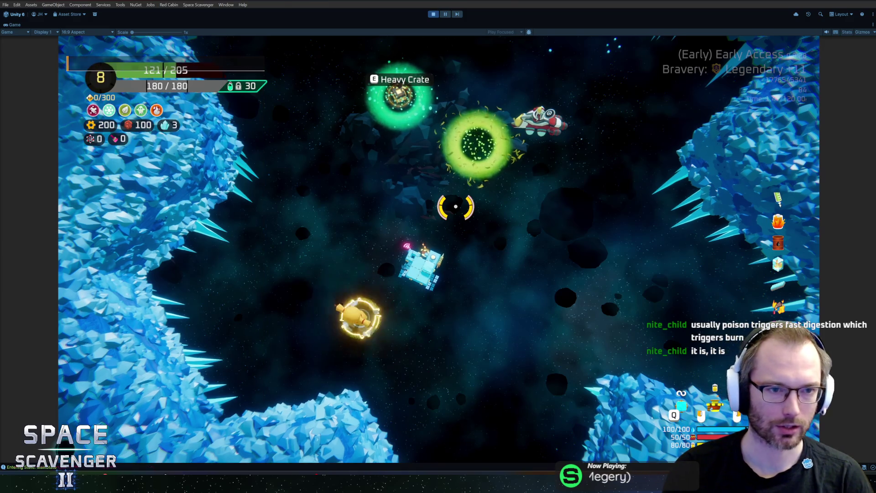
key(Tab)
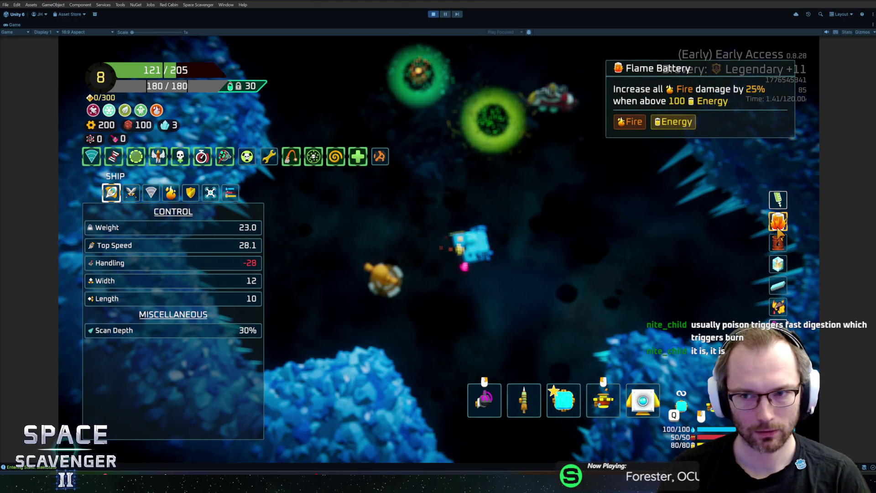
key(Tab)
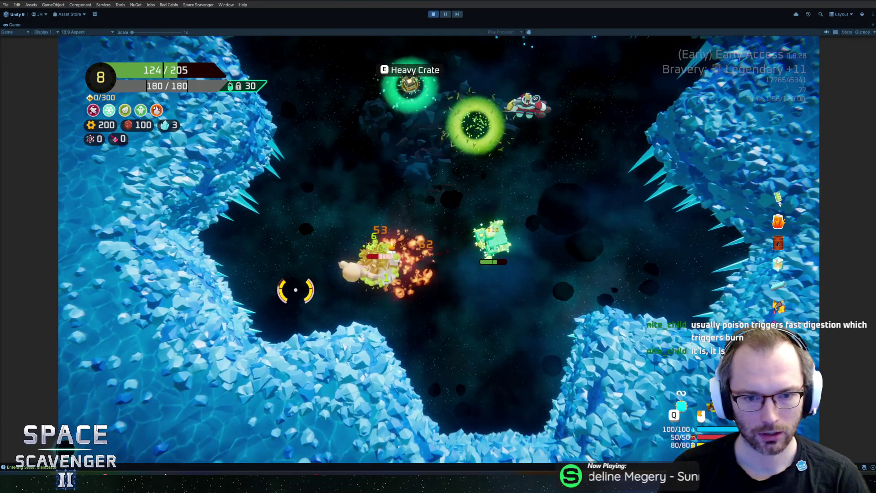
- Fly through the cave firing at the enemy to watch Acid Flame's poison stacks
key(s)
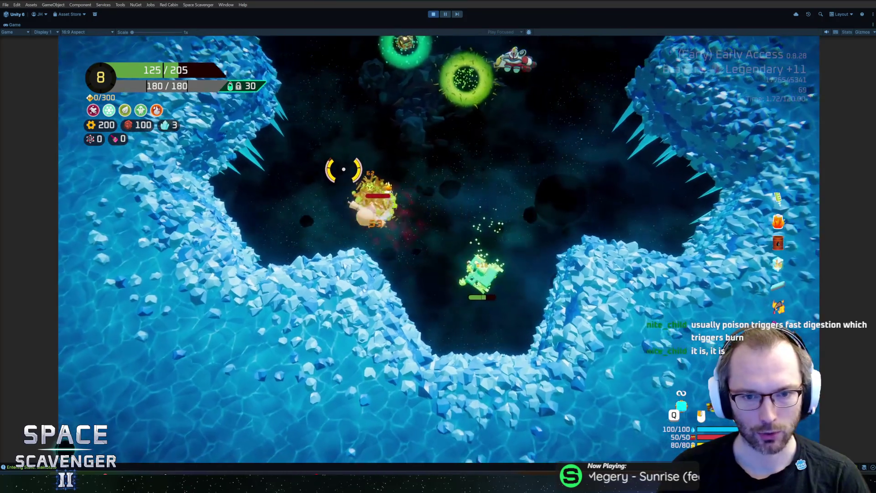
key(w)
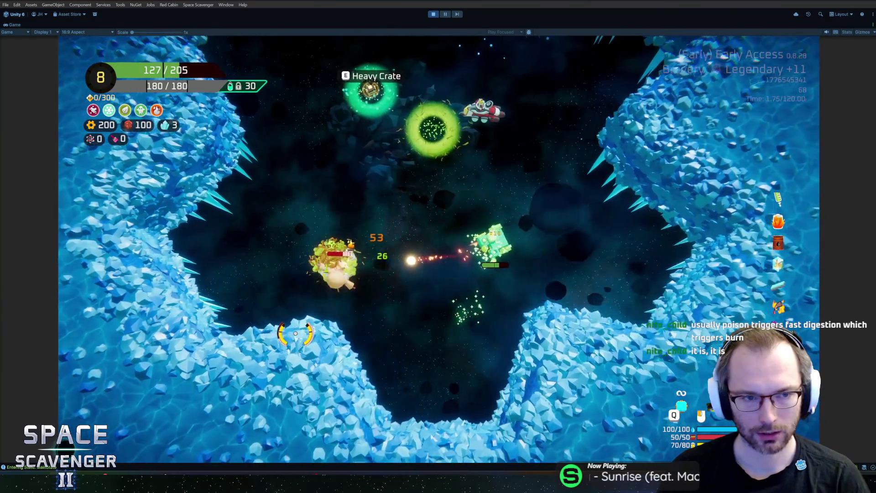
key(s)
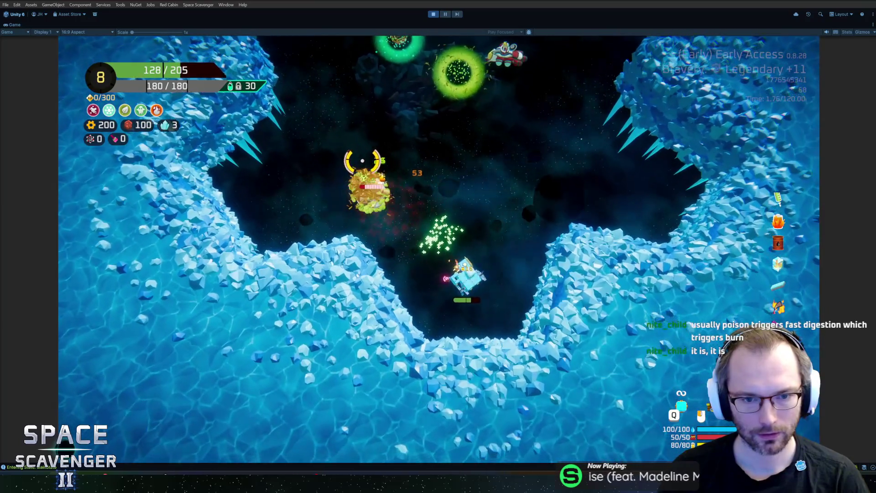
key(w)
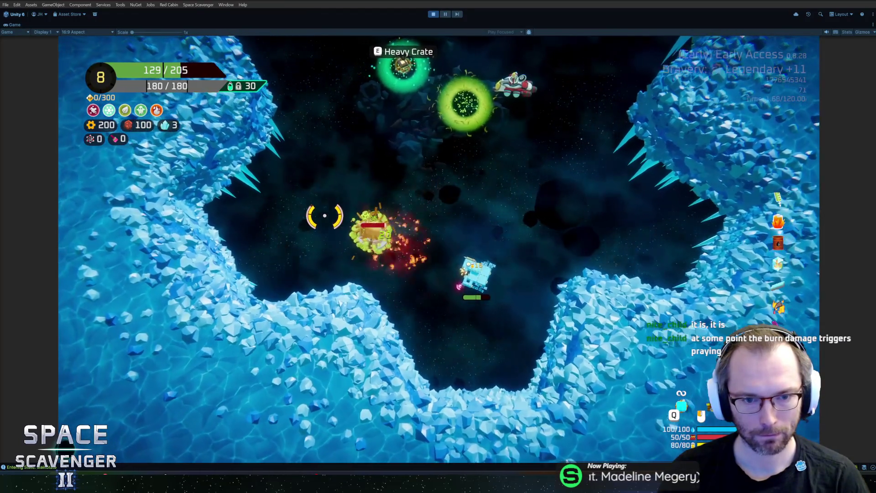
key(w)
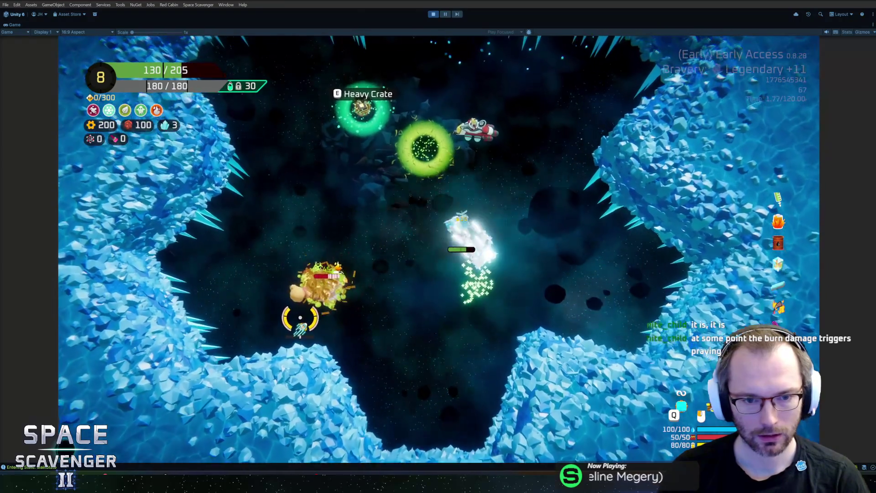
key(a)
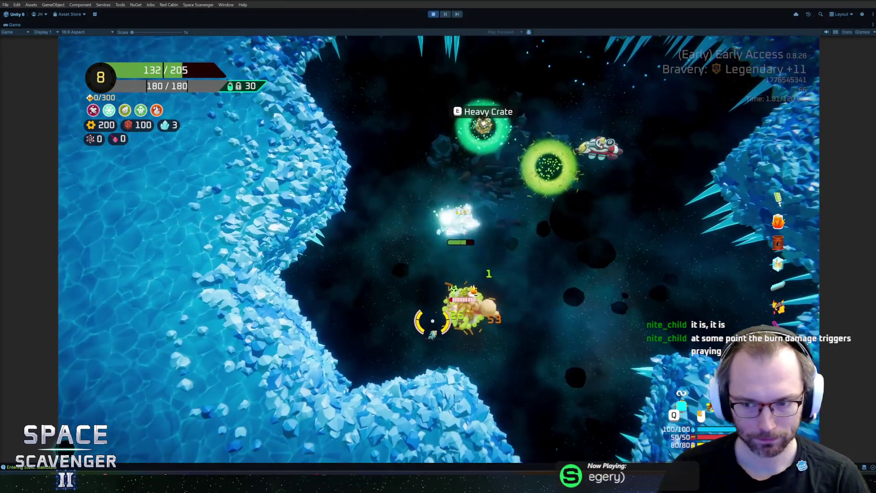
key(d)
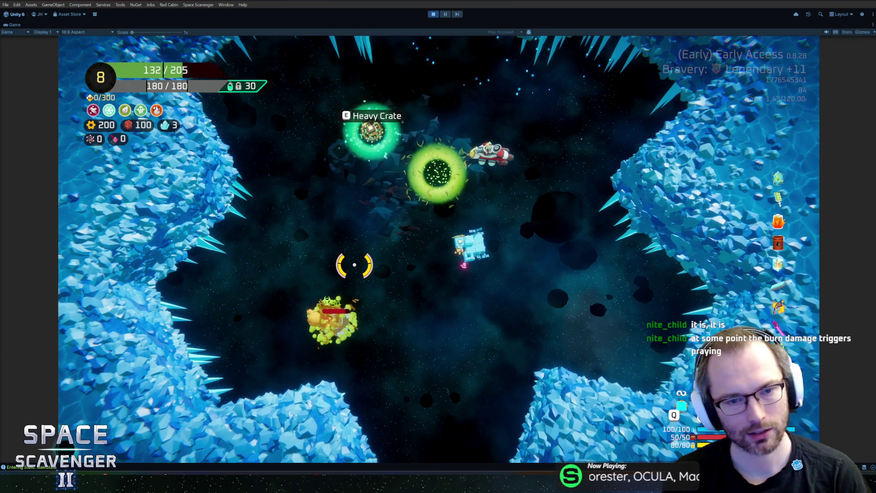
key(w)
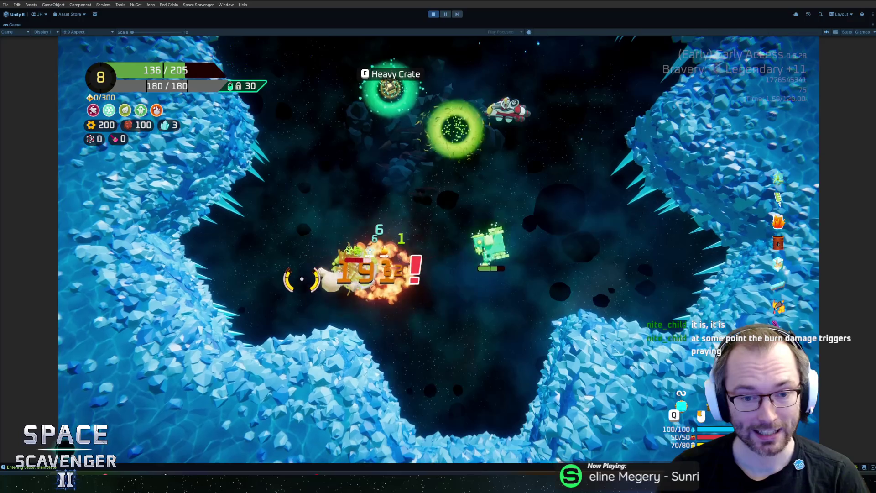
key(s)
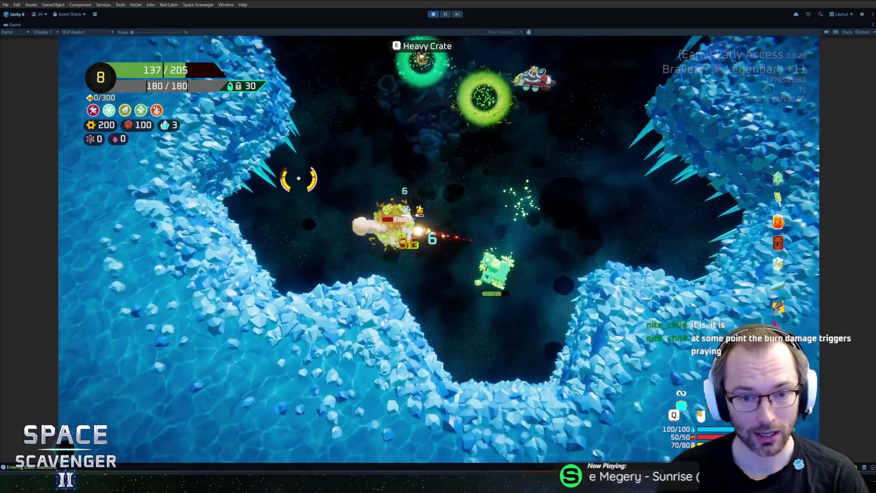
key(s)
key(a)
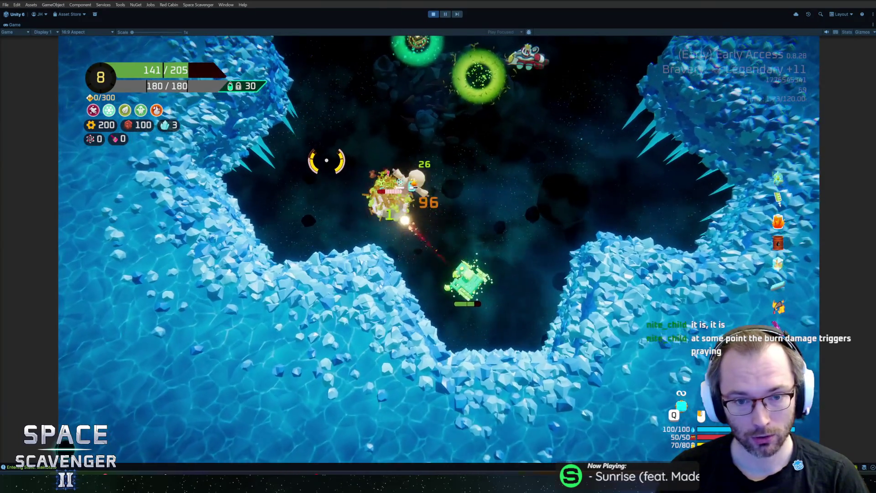
key(w)
key(w)
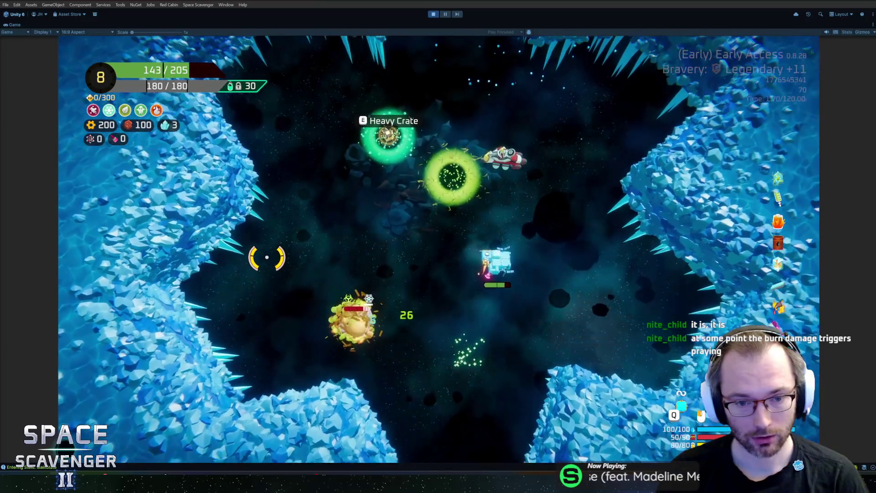
- Fly past the warp portal to the Crystal Gadget Merchant and talk to him
key(a)
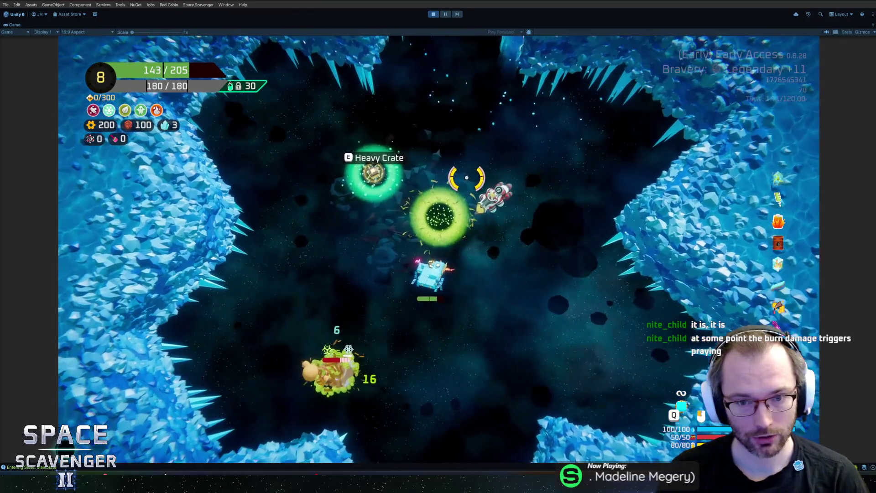
key(d)
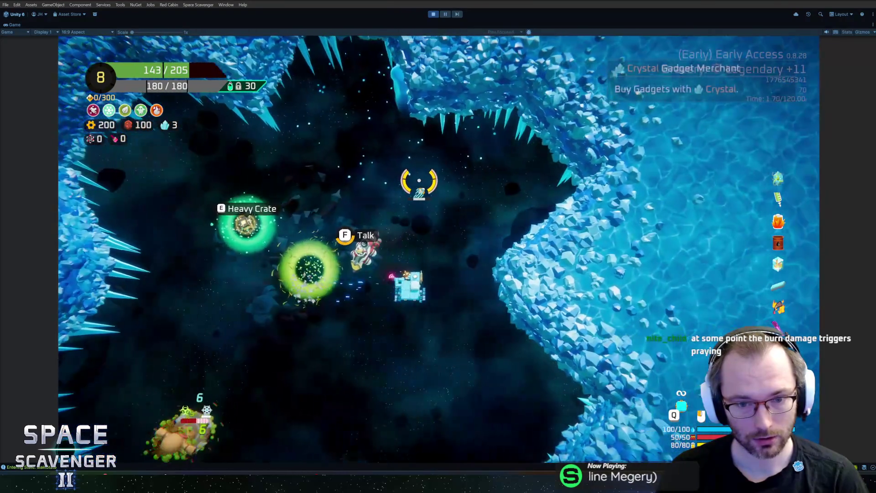
key(e)
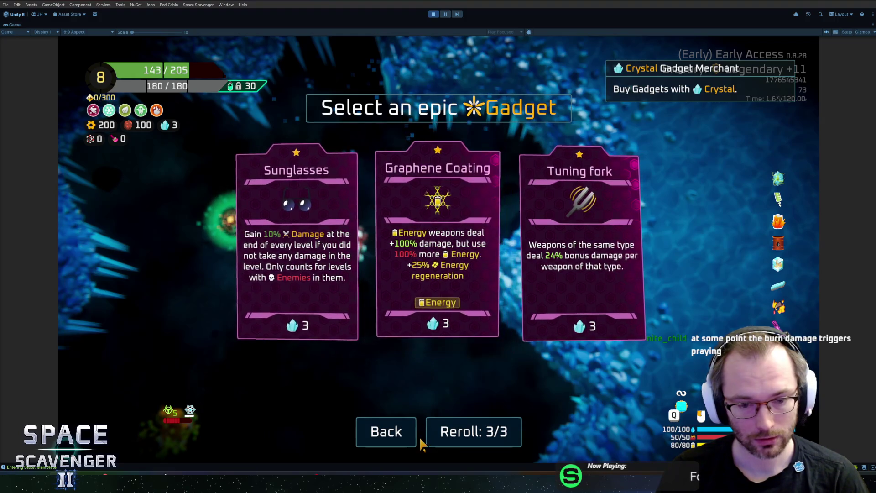
- Reroll the merchant's gadgets, buy Lotus Flower, warp to Jungle, and enter the Exploration node
click(471, 438)
click(449, 321)
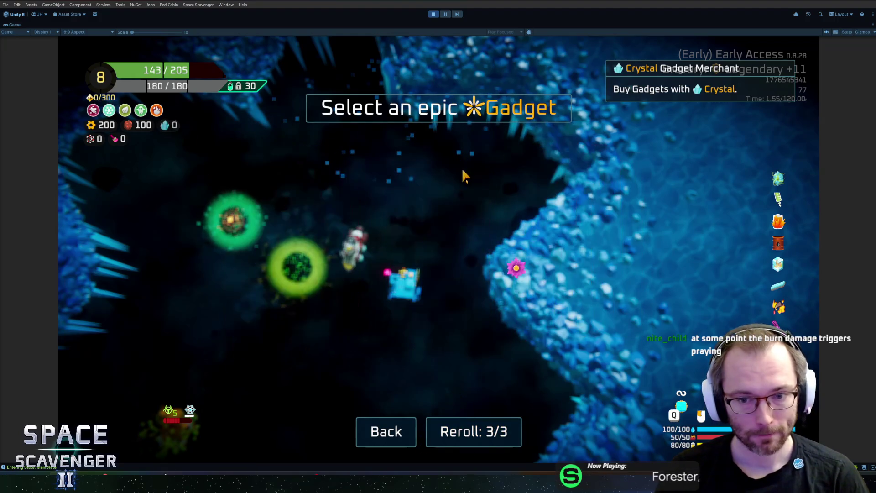
key(f)
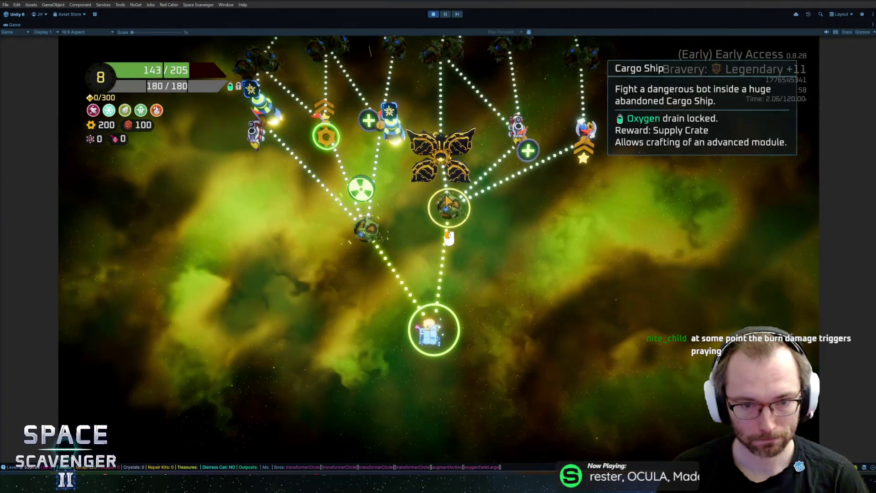
click(448, 205)
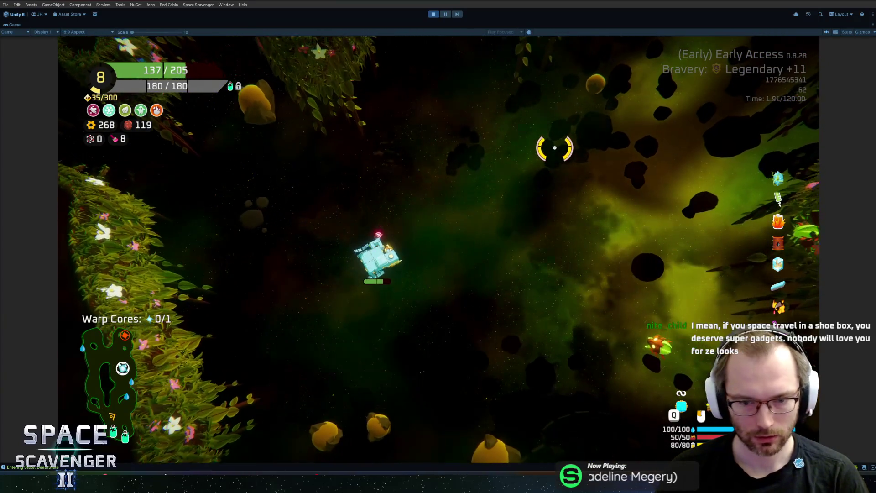
- Run 'level clear', warp out, and travel to the planet-cluster node on the sector map
key(grave)
text(level clear)
key(Return)
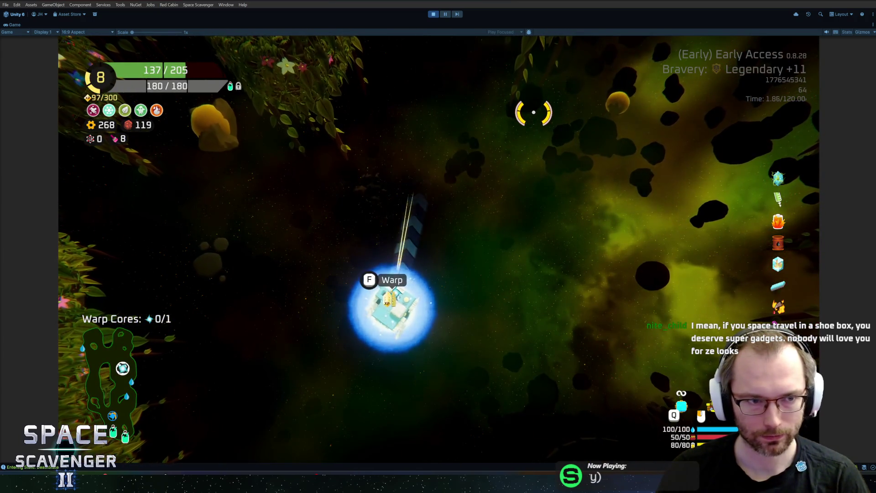
key(f)
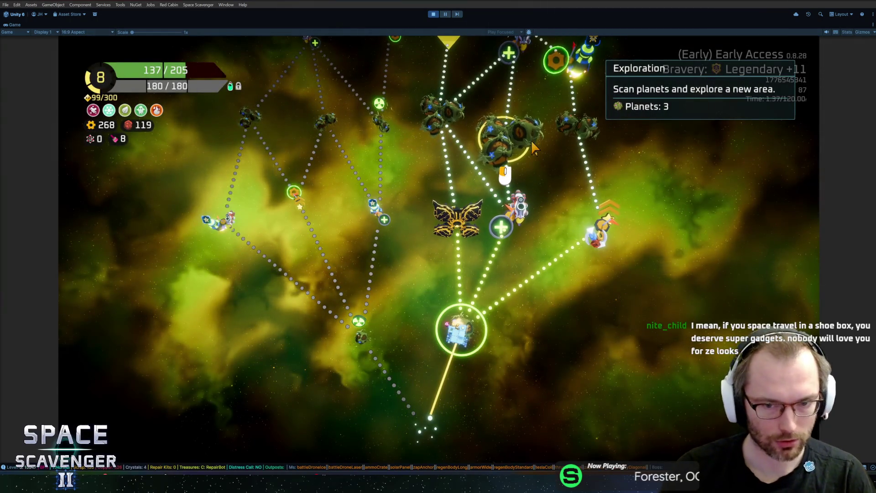
click(531, 142)
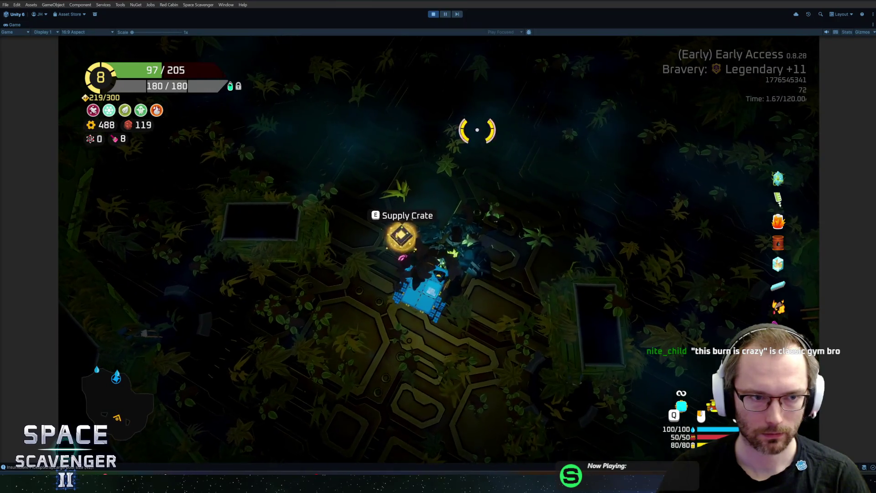
- Open the Supply Crate's six free module options in the build view, then close them unchosen
key(e)
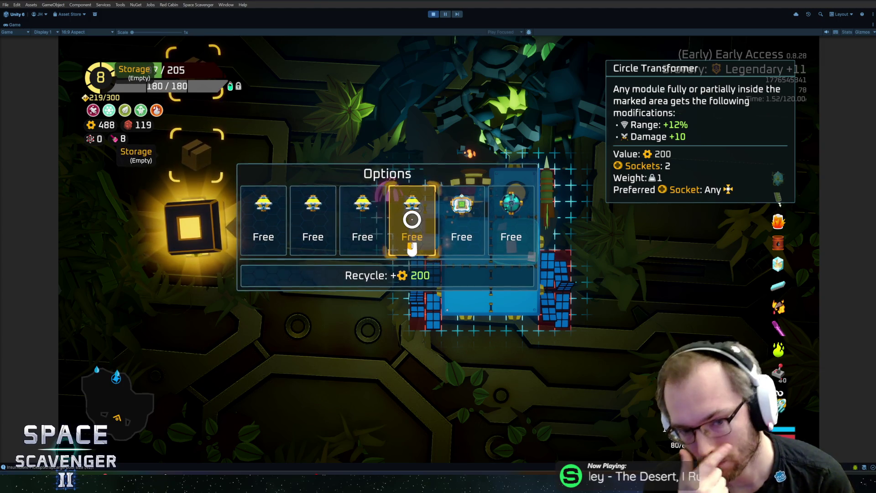
click(412, 220)
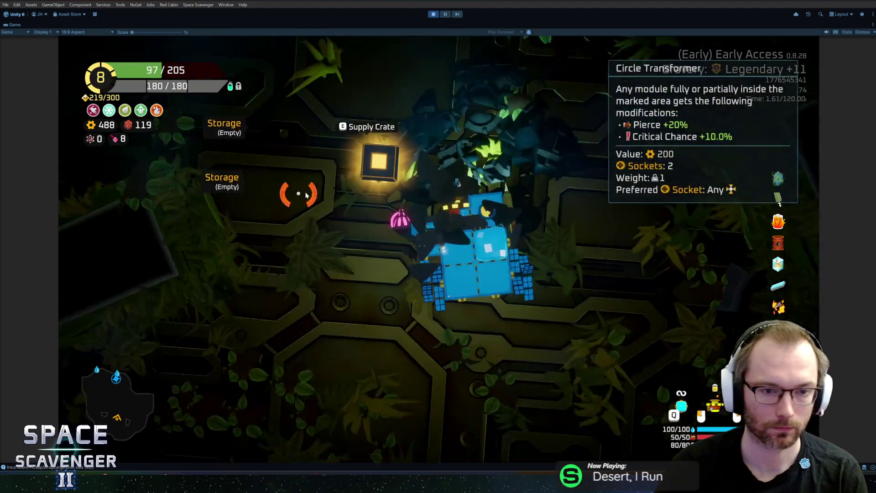
- Spawn a trader with 'spawn trader', view its trade offers, and back out without a deal
key(grave)
text(spawn trader)
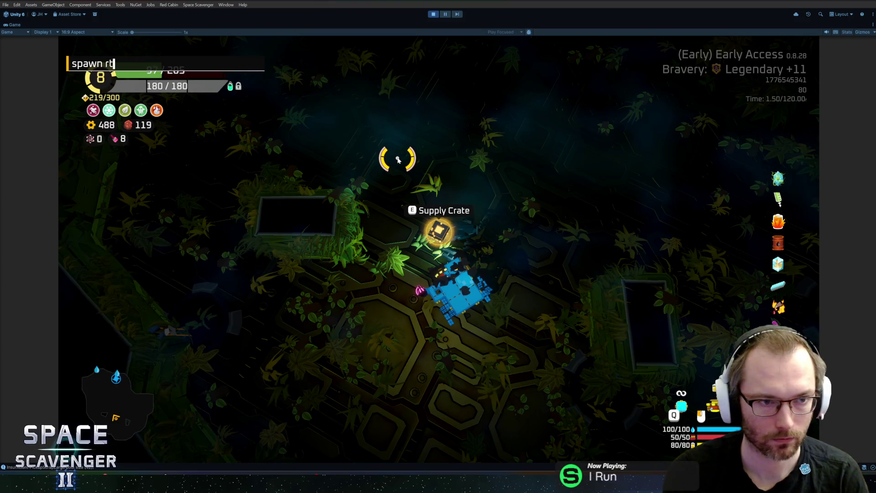
key(Return)
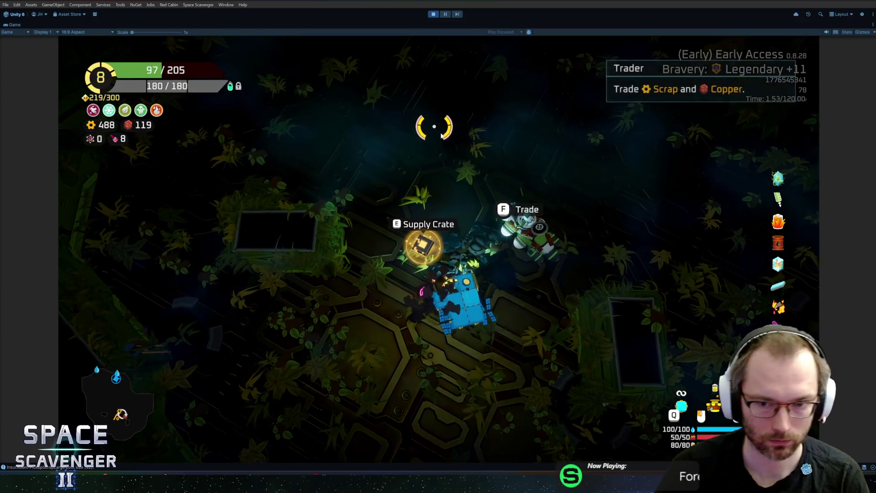
key(e)
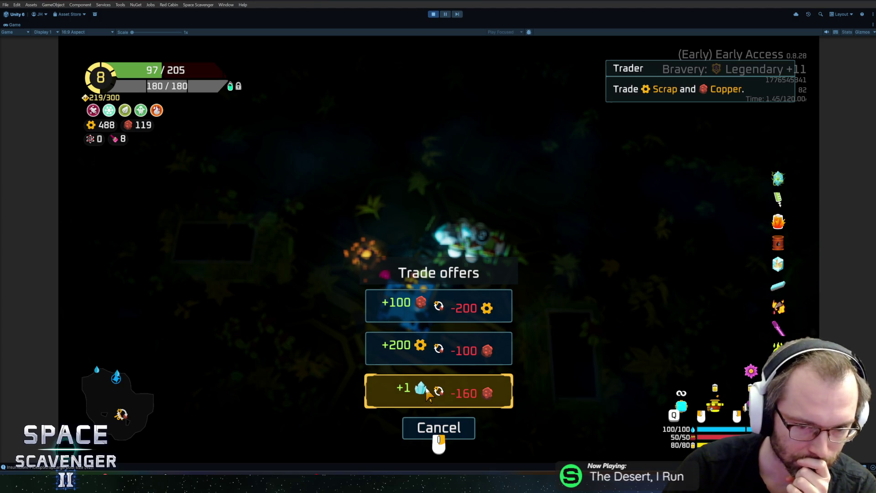
click(437, 432)
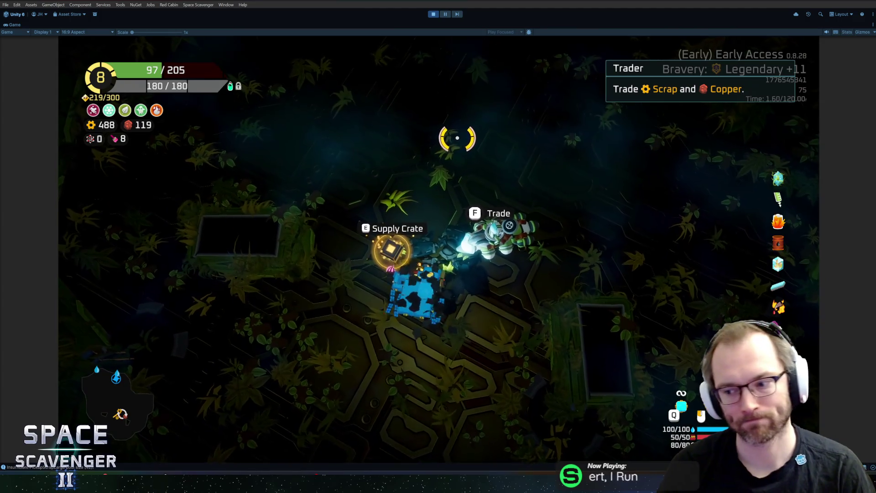
- Drive the rover back to the Supply Crate and open its free module options
key(w+a)
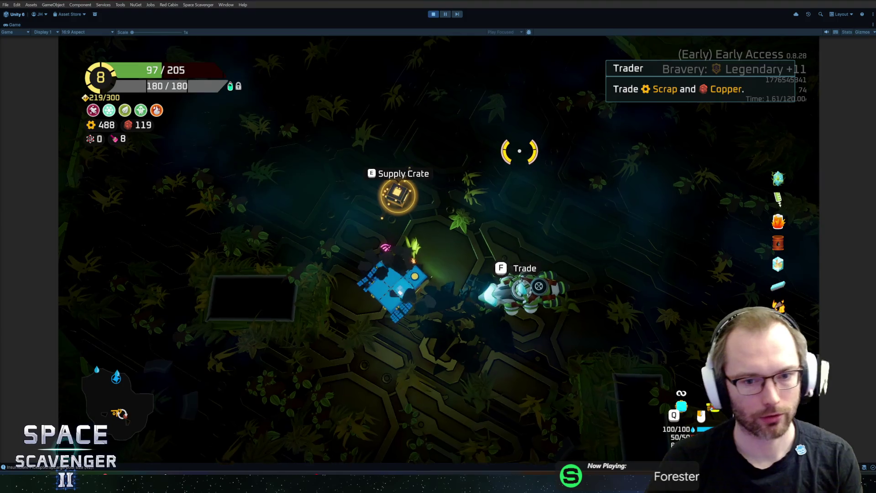
key(Escape)
key(Escape)
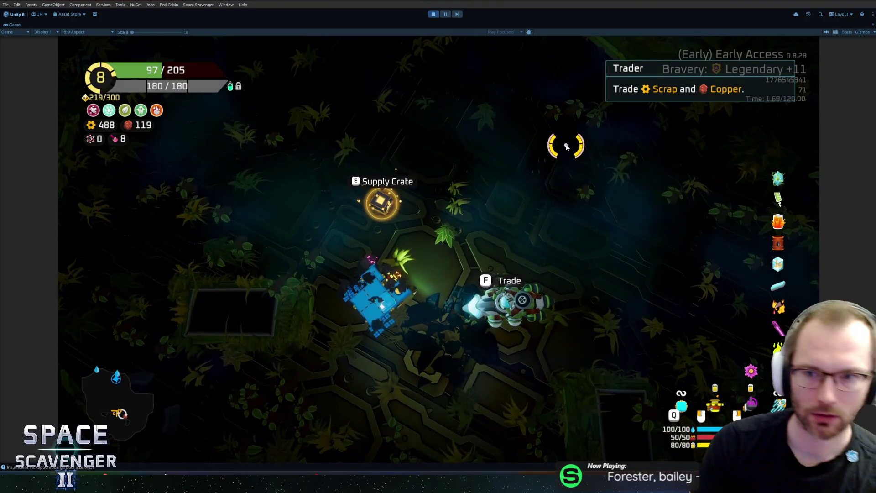
key(s)
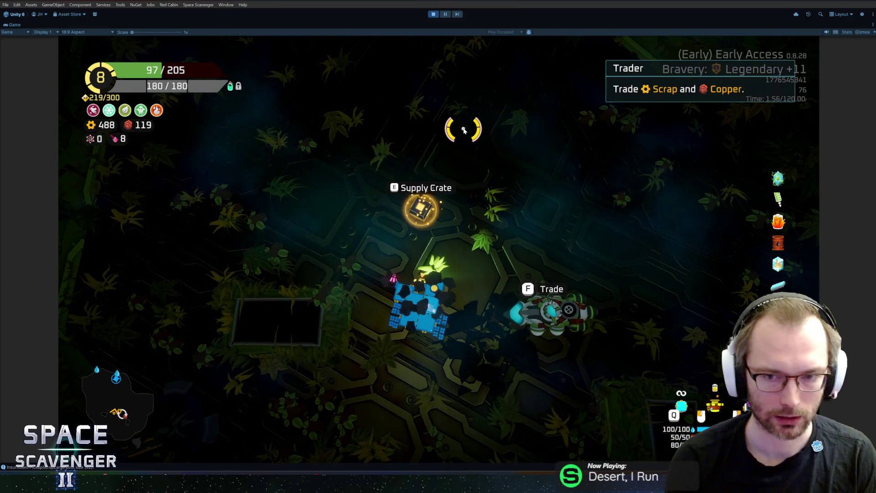
key(w)
key(s)
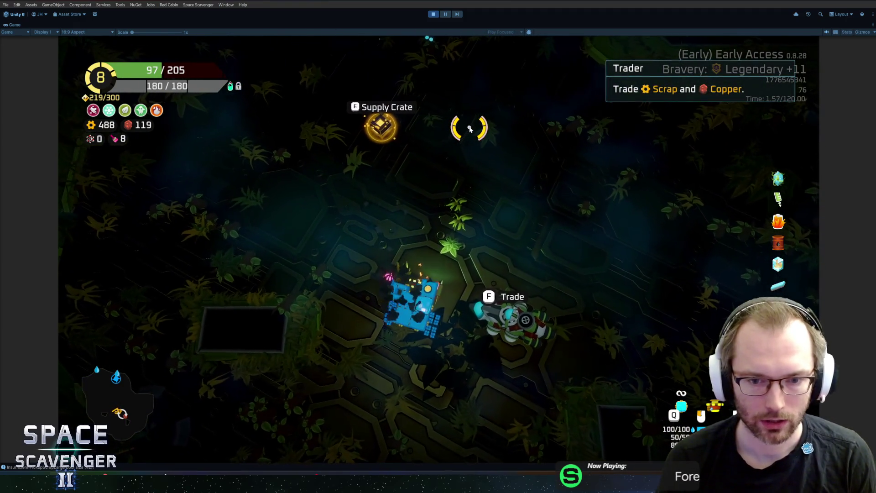
key(e)
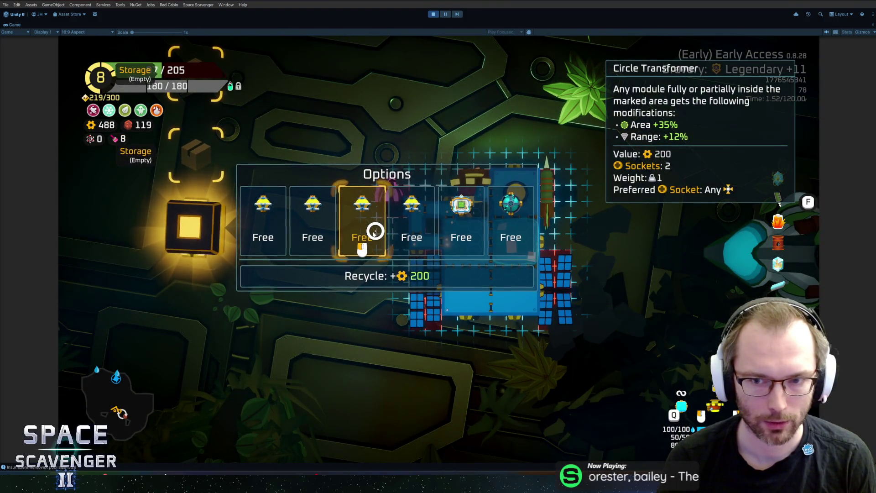
- Take the free Circle Transformer and attach it to the ship's top, rearranging displaced modules
click(293, 229)
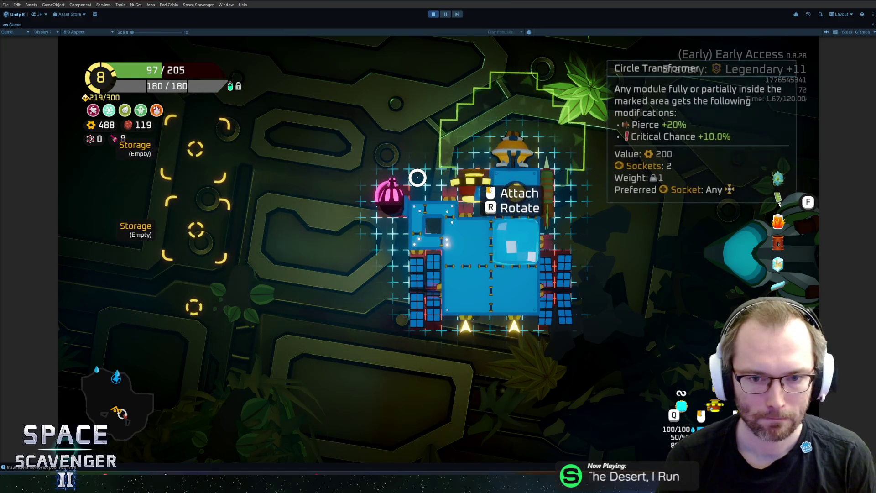
right_click(434, 186)
drag(464, 182, 261, 244)
drag(196, 287, 475, 189)
mouse_move(244, 315)
mouse_down()
mouse_move(377, 204)
mouse_move(470, 188)
mouse_up()
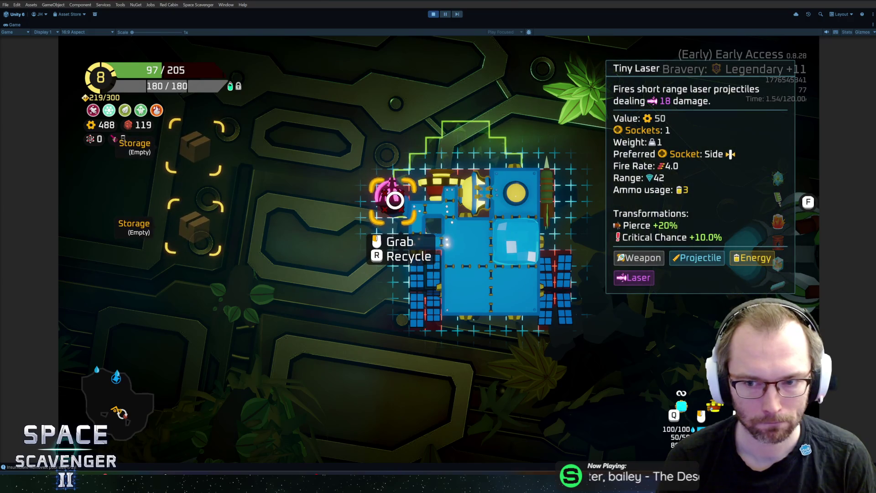
- Resume play briefly, then recheck the ship layout in the build view
key(Tab)
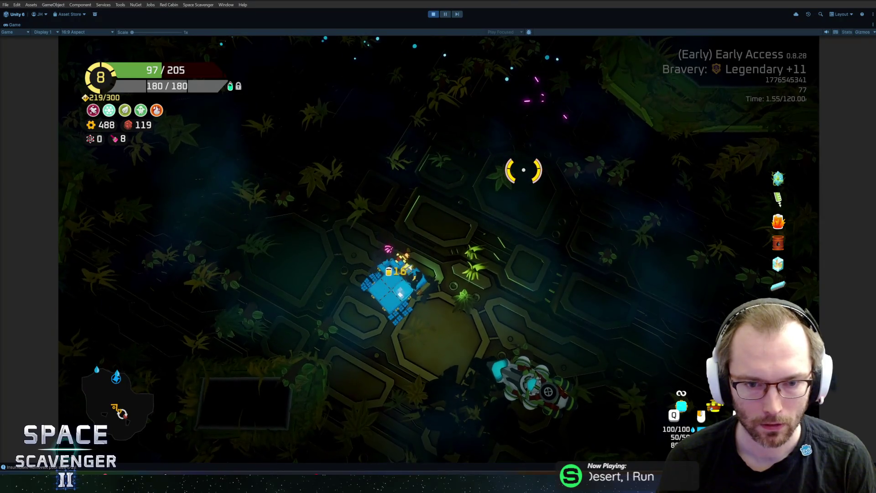
key(Tab)
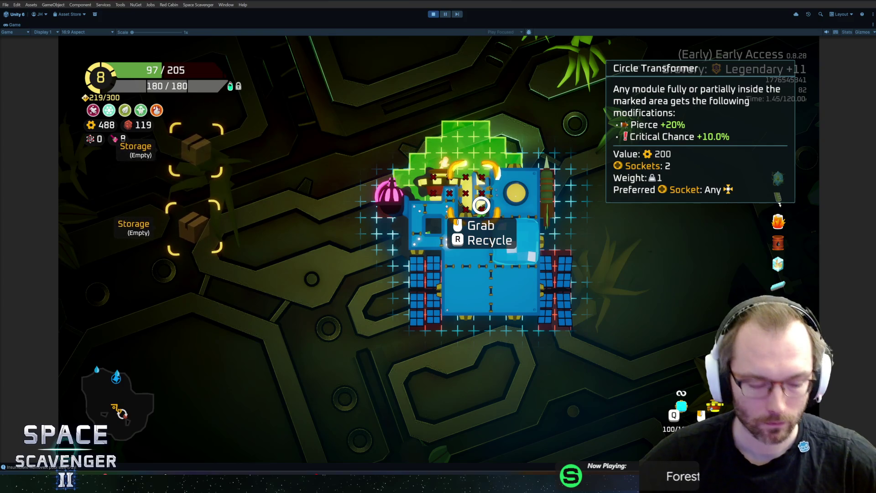
key(Tab)
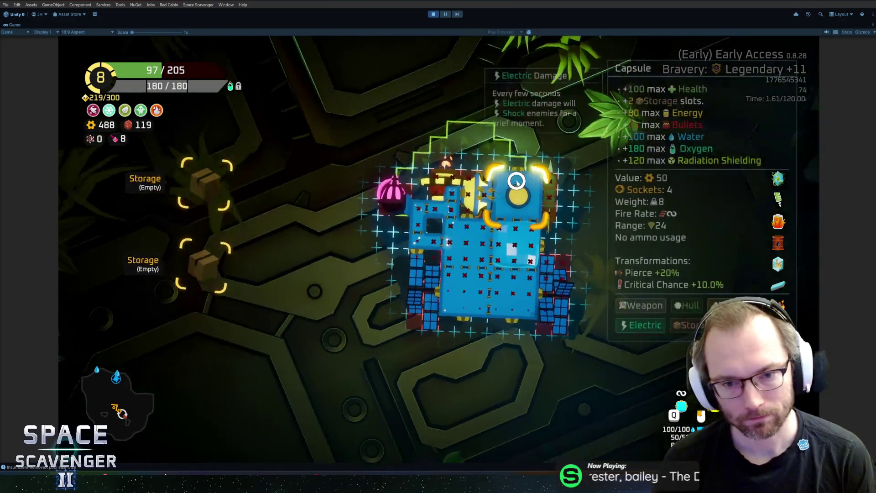
- Spawn a Hammer with 'spawn hammer' and glance at the trader's offers
key(grave)
text(spawn tho)
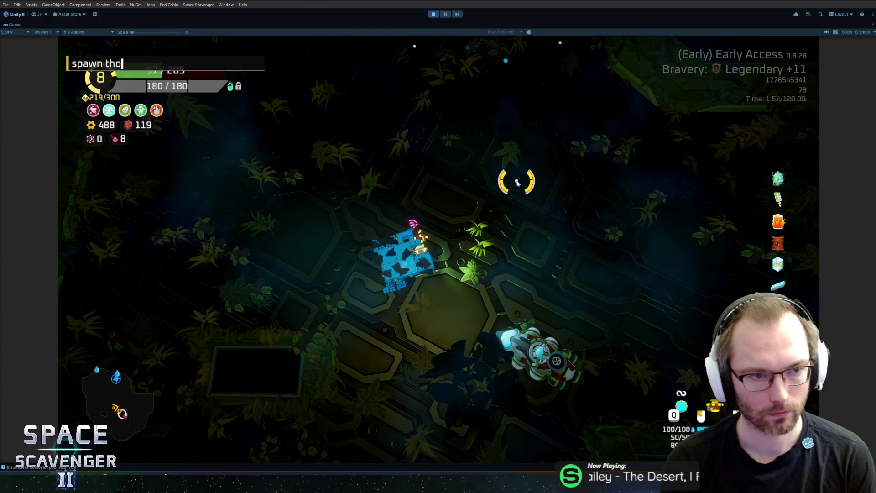
key(BackSpace)
key(BackSpace)
key(BackSpace)
text(ha)
key(Return)
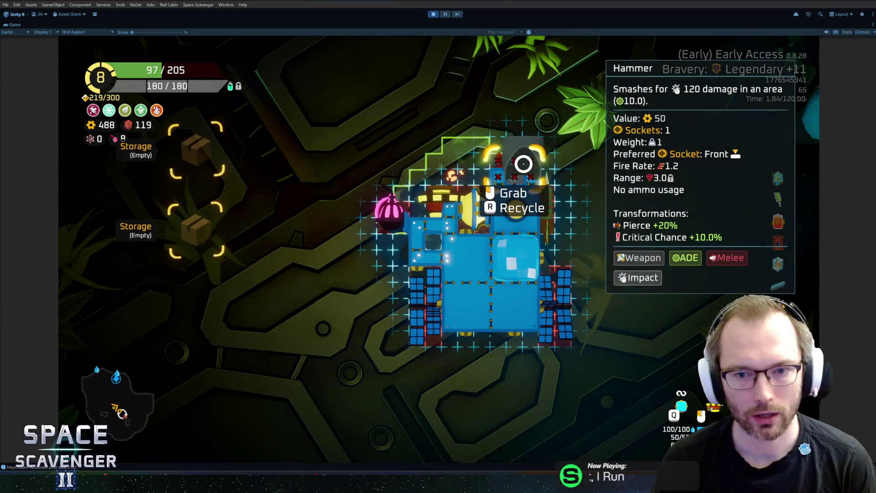
key(Escape)
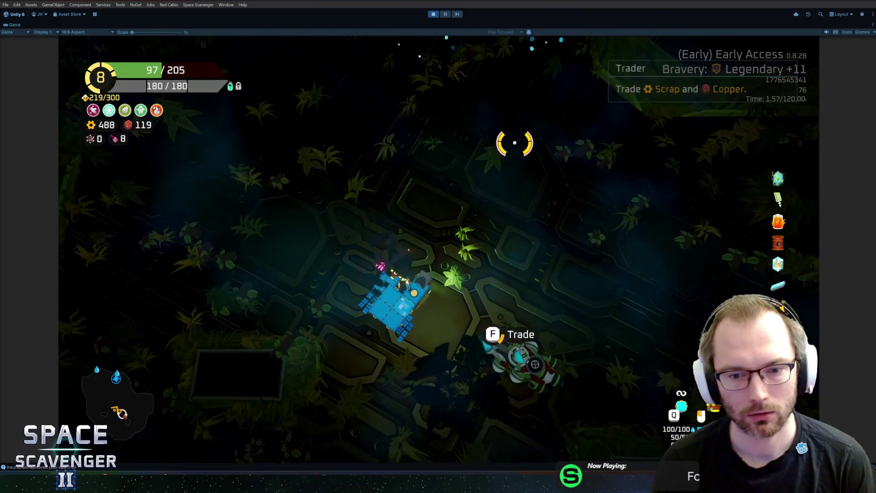
key(f)
key(Escape)
- Spawn a refiner with 'spawn refiner' to offer Hammer upgrades
key(grave)
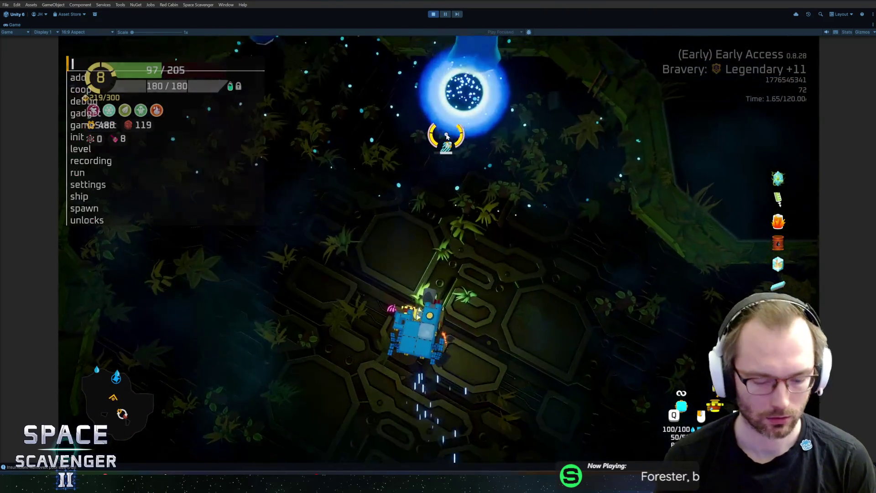
text(spawnr e)
key(BackSpace)
key(BackSpace)
key(BackSpace)
text(refiner)
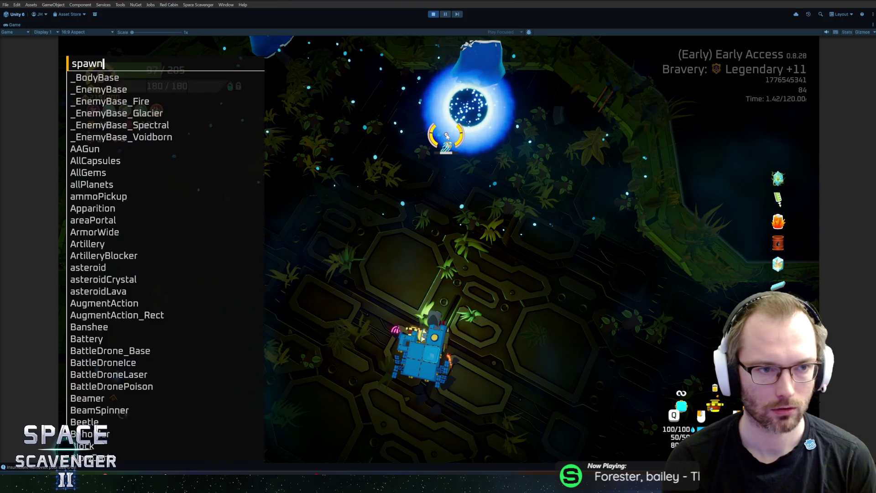
key(Return)
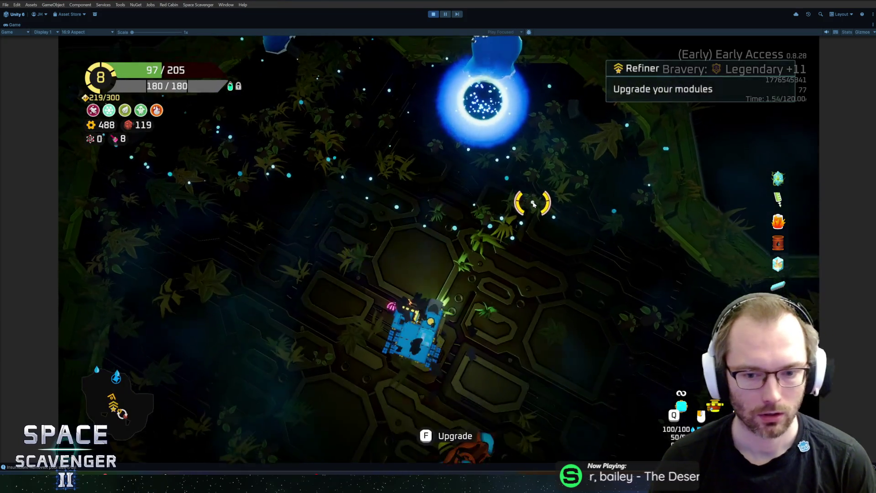
- Buy the Hammer's Thor's Hammer upgrade at the refiner for 400, leaving 88 gold
key(f)
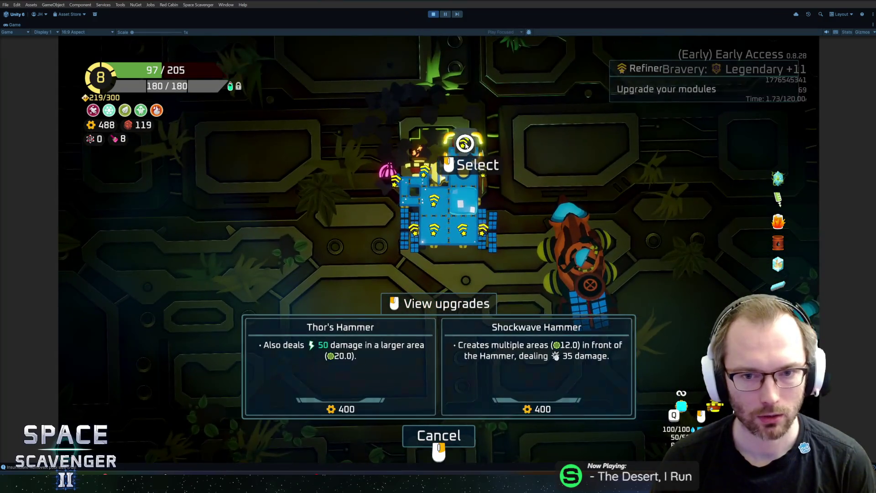
click(464, 142)
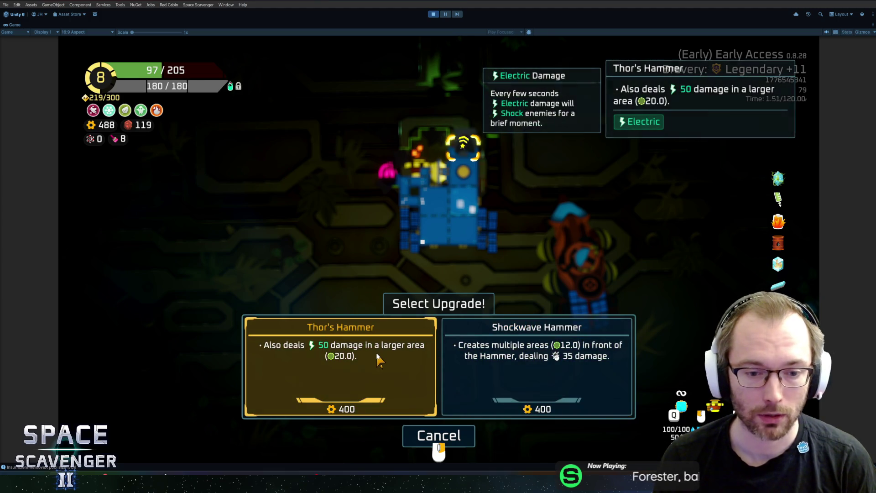
click(379, 360)
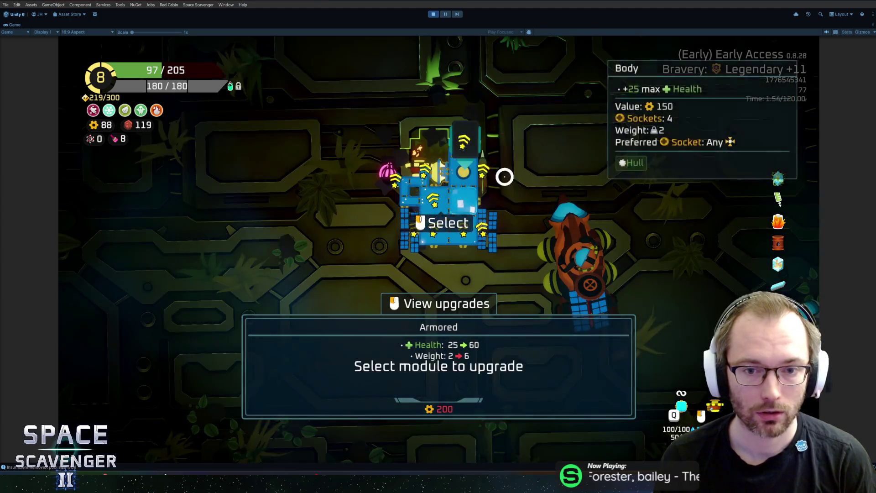
- Fly the ship right, away from the refiner, to resume normal play
key(d)
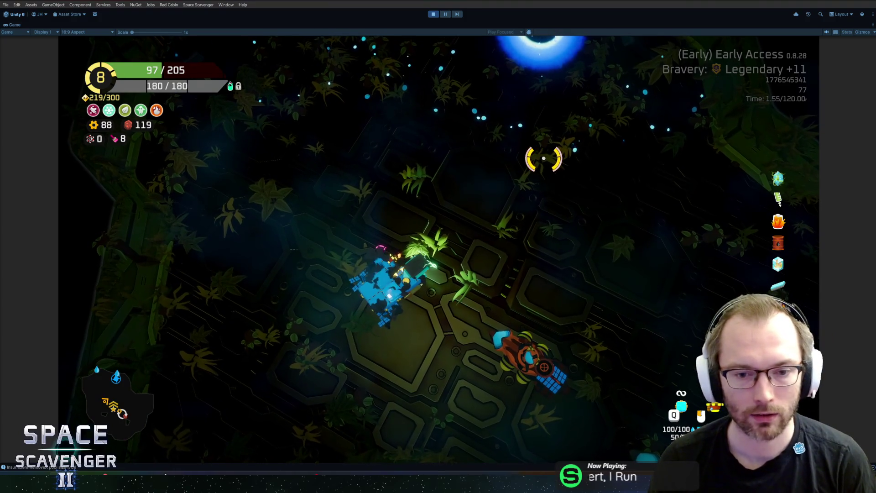
key(d)
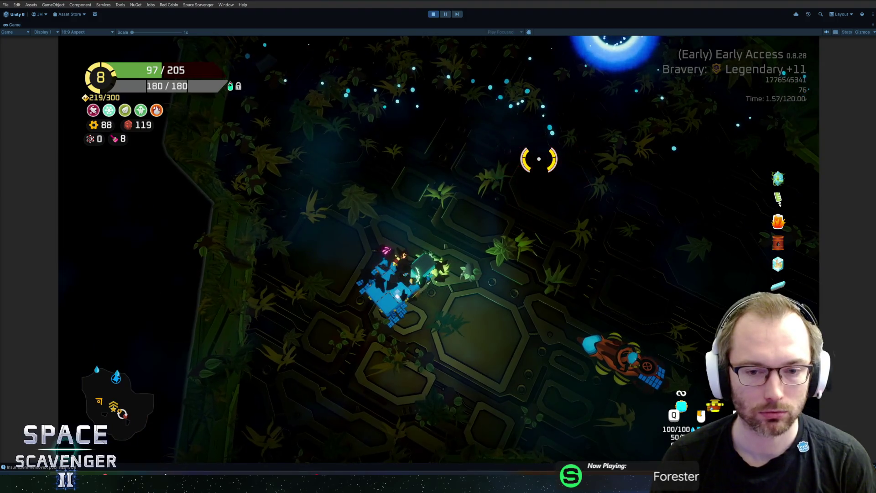
key(grave)
- Add the RubberPaint gadget with the console command 'gadget add RubberPaint' and show the ship stats panel
text(spawn)
key(BackSpace)
key(BackSpace)
key(BackSpace)
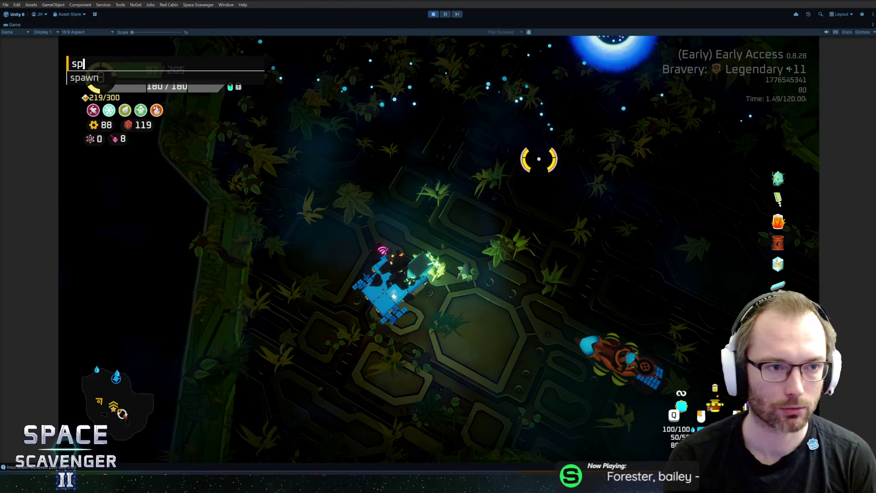
text(gadget rub)
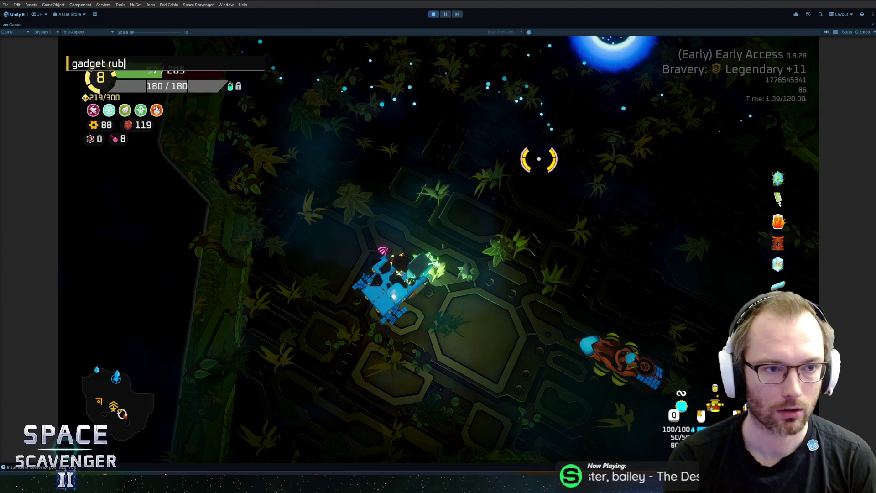
key(BackSpace)
key(BackSpace)
key(BackSpace)
text(add rub)
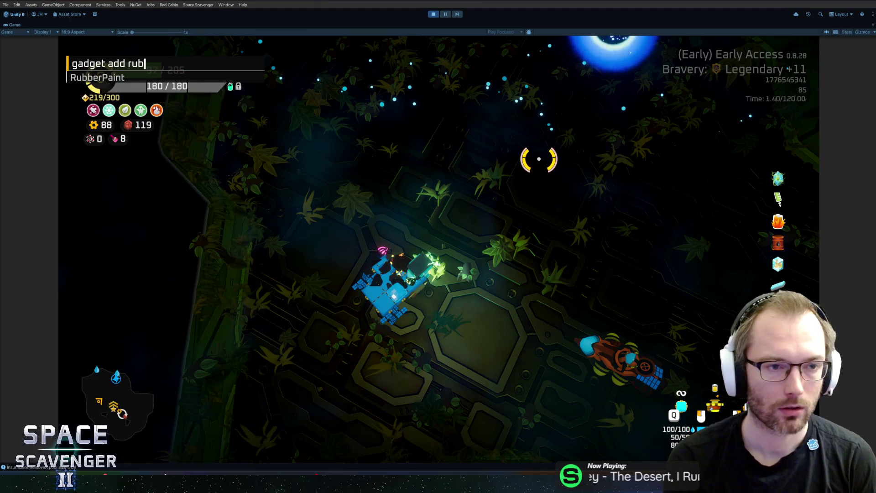
key(Tab)
key(Return)
key(Tab)
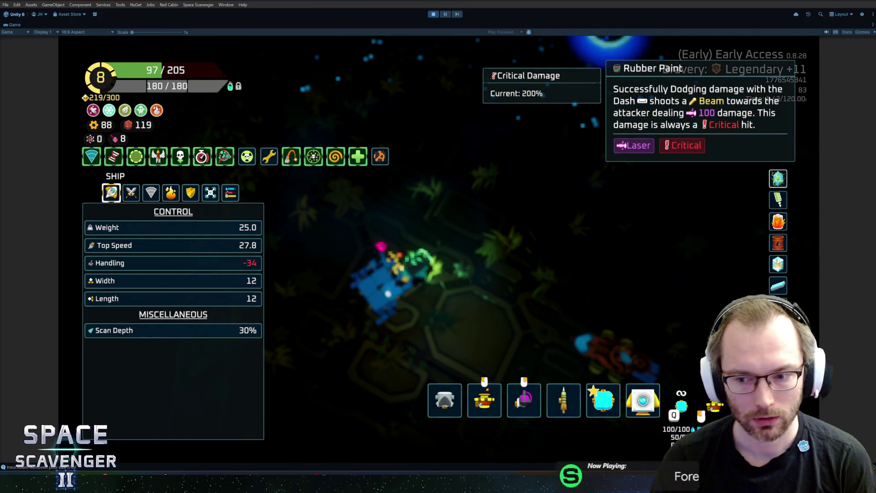
- Close the stats panel, read the Rubber Paint gadget's tooltip, and return to the ship build view
key(Tab)
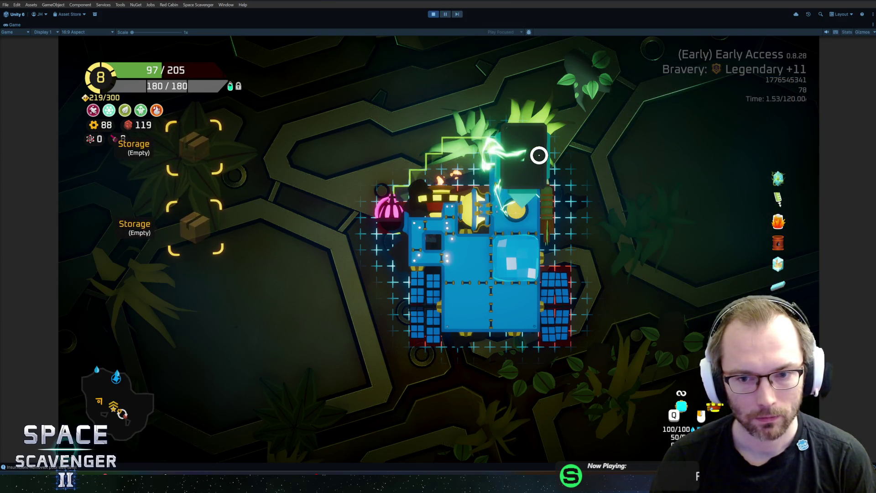
mouse_move(537, 166)
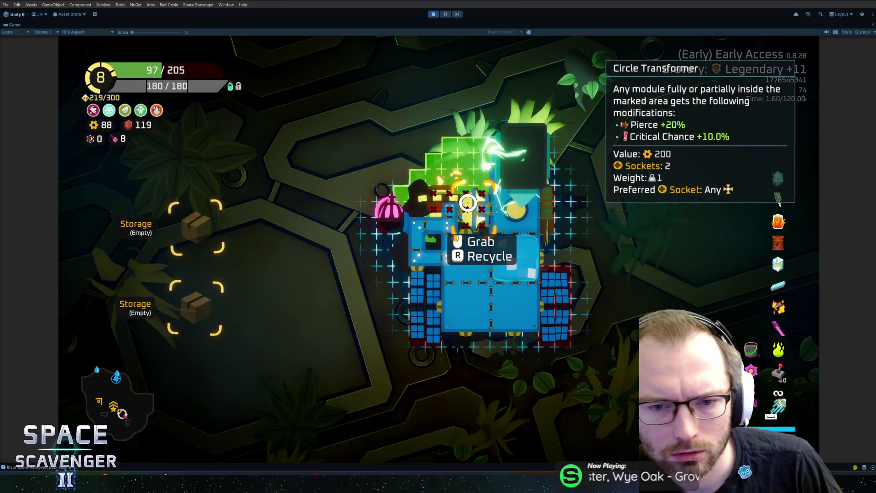
- Replace the Circle Transformer with the Fireballs module and reattach a Body module elsewhere
click(468, 202)
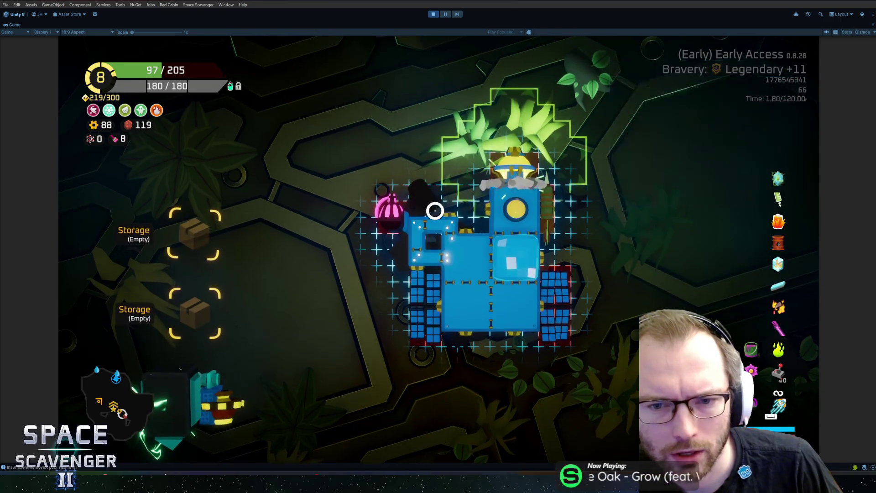
click(208, 393)
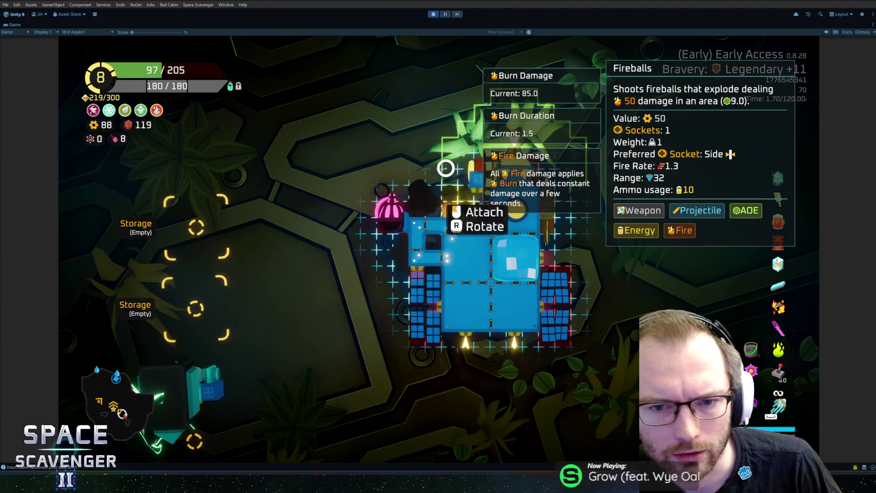
click(466, 219)
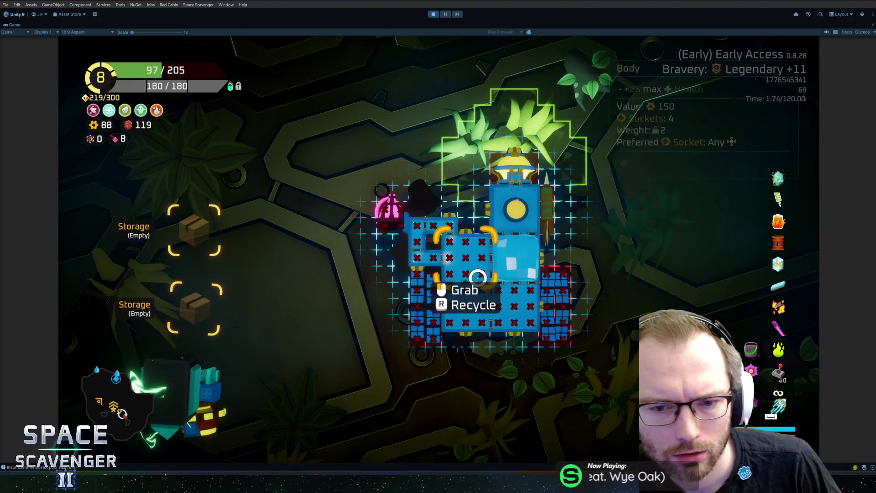
click(471, 275)
click(551, 133)
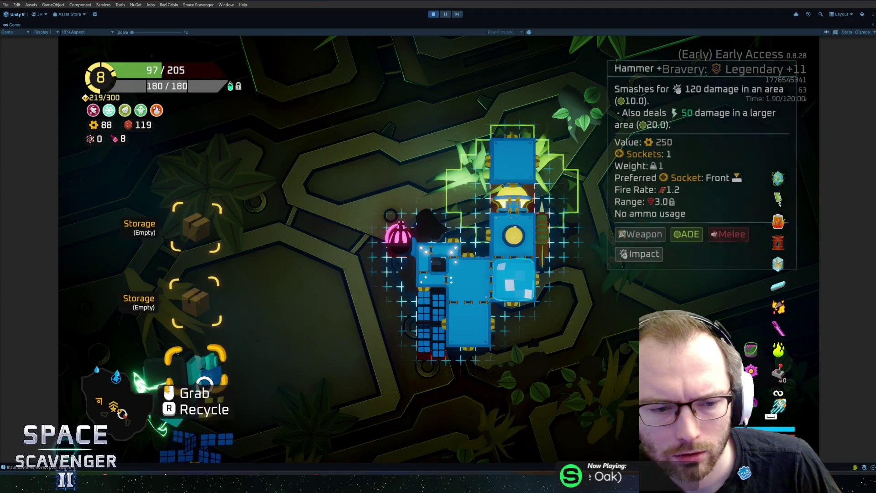
- Attach the Hammer and the Large Solar Panel to the ship, then end the playtest
click(185, 393)
click(489, 133)
click(210, 347)
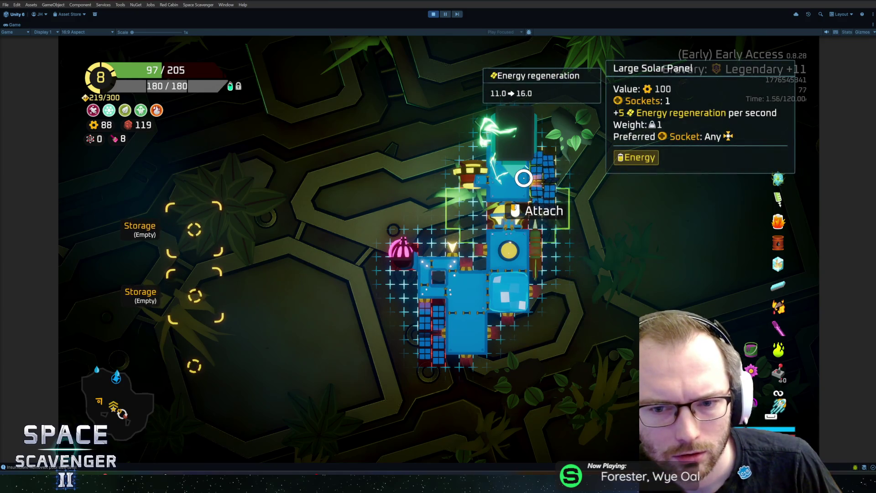
click(529, 174)
click(505, 244)
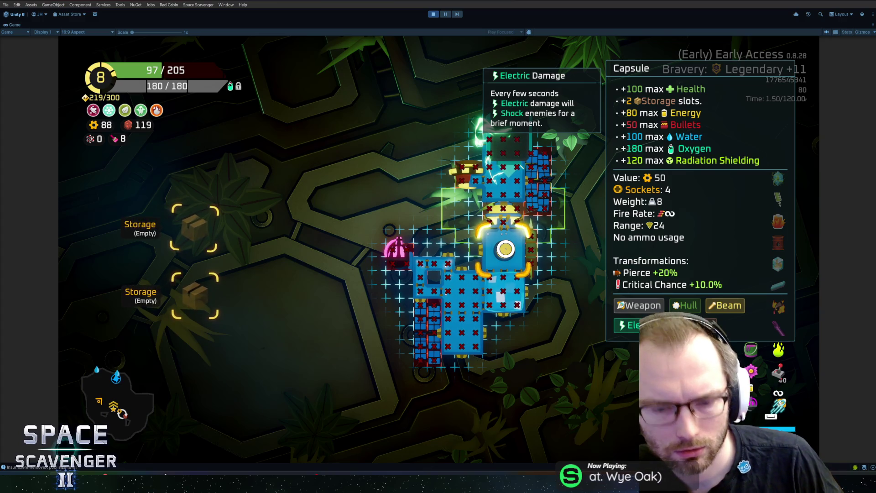
key(ctrl+p)
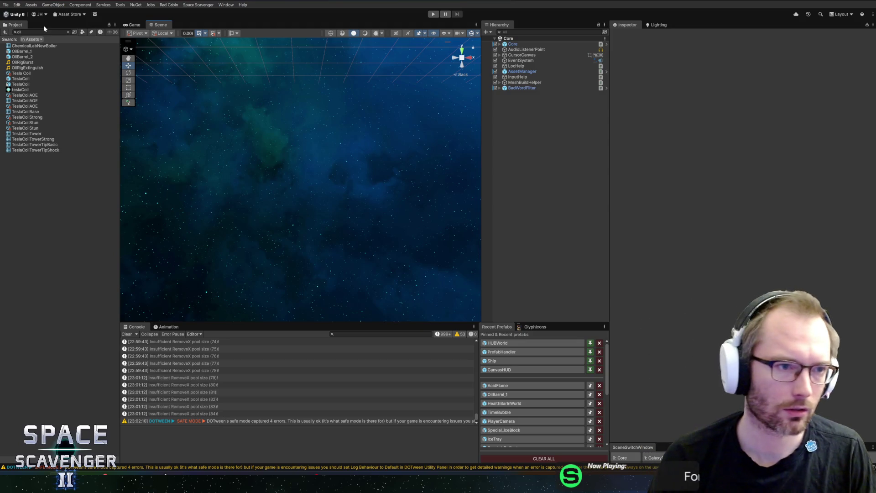
- Search the project assets for 'customize' and open the Customize prefab
click(41, 32)
text(re)
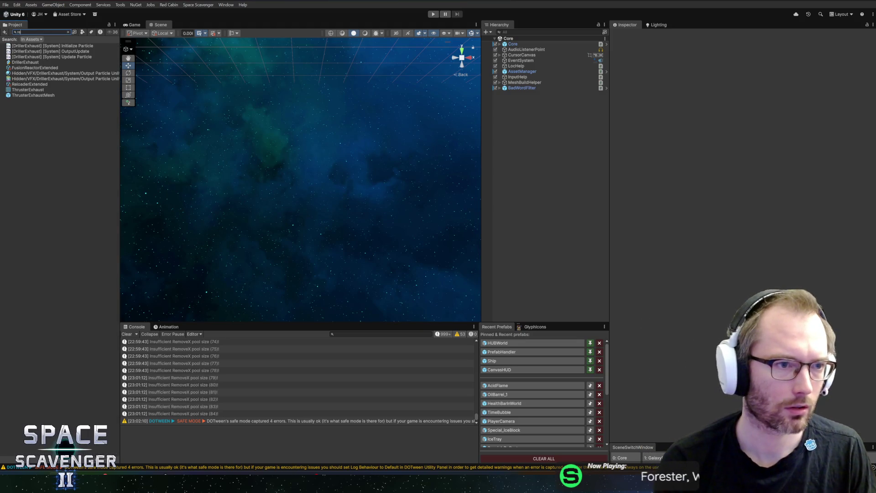
key(BackSpace)
text(dx)
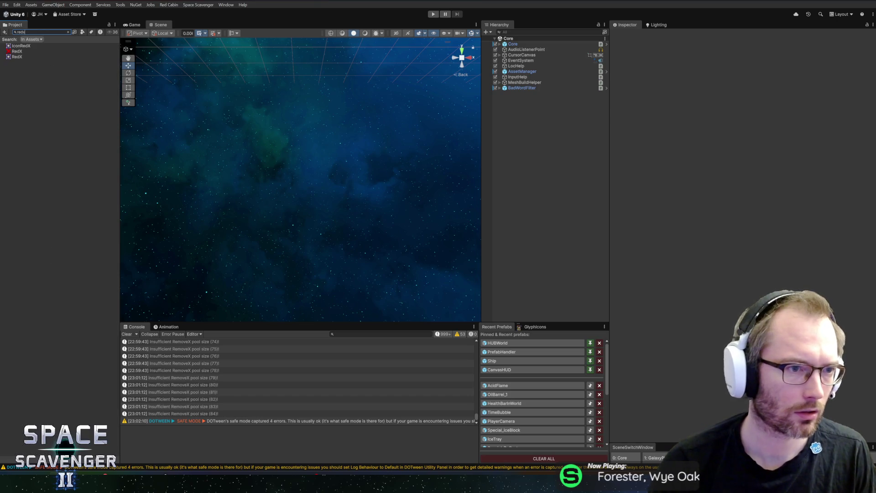
key(ctrl+a)
key(BackSpace)
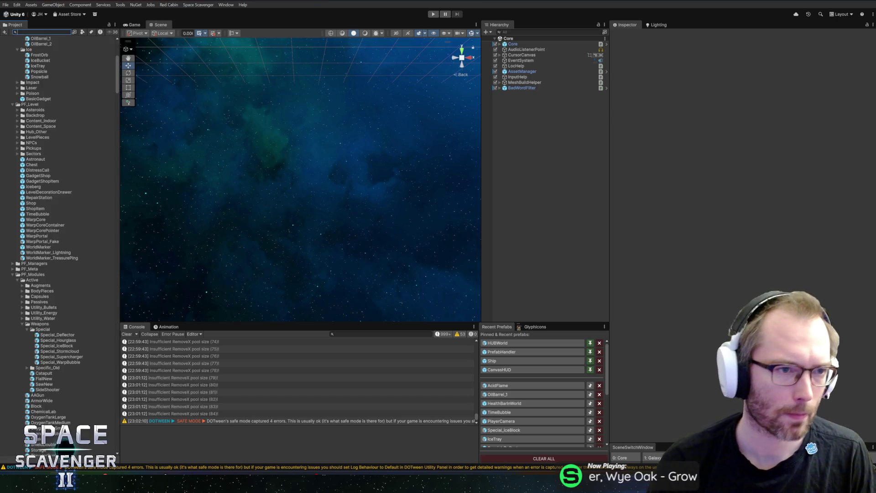
text(customize)
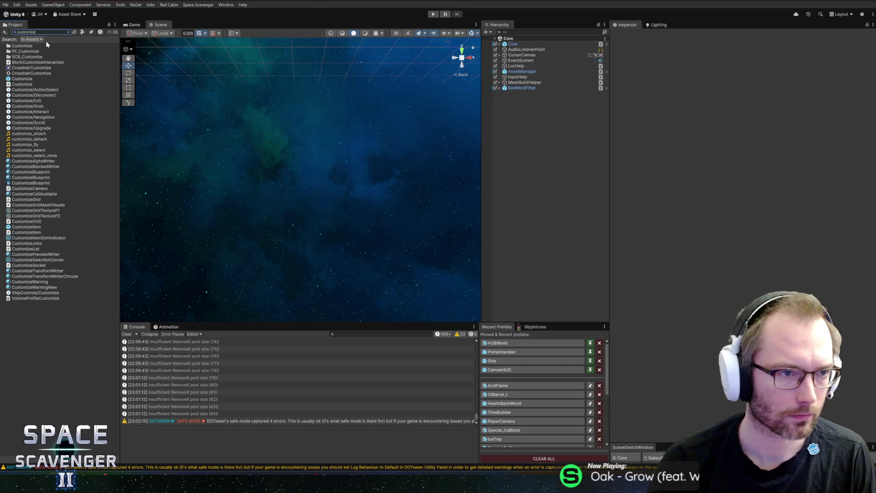
double_click(21, 80)
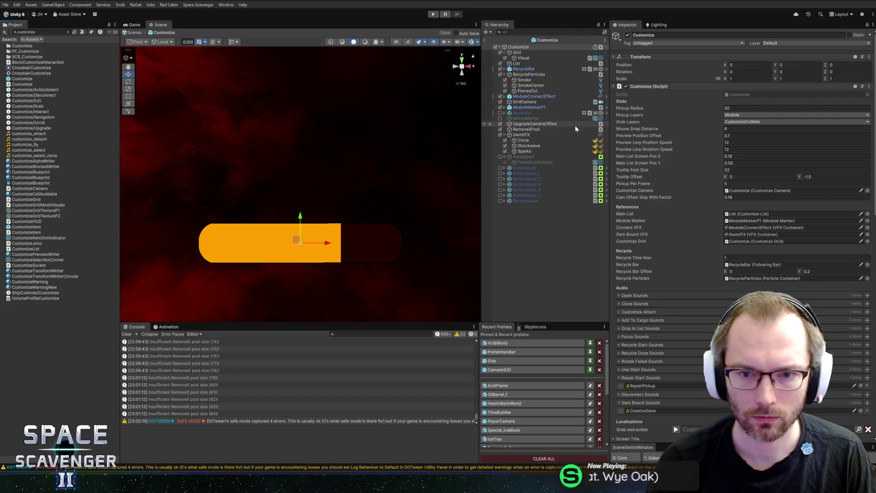
- Select RemoveXPool in the Customize prefab, ping its RemoveX prefab, and open it
scroll(710, 237, down, 15)
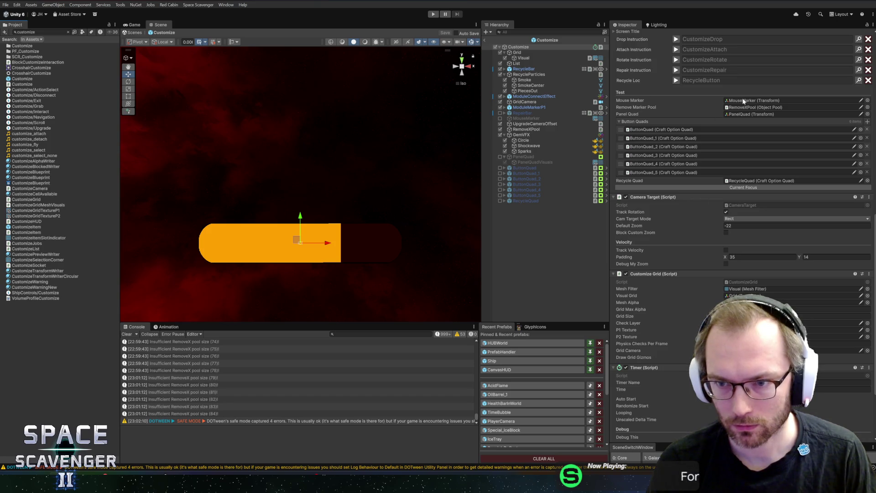
click(753, 108)
click(534, 130)
click(767, 101)
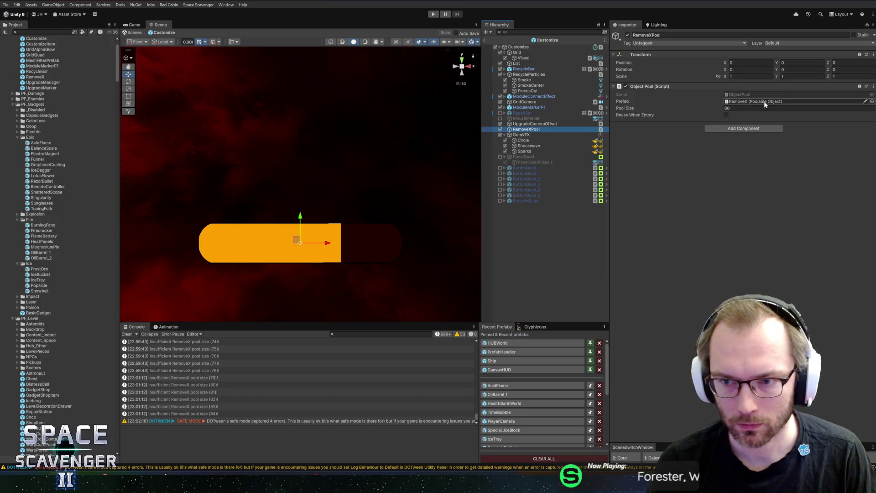
double_click(35, 78)
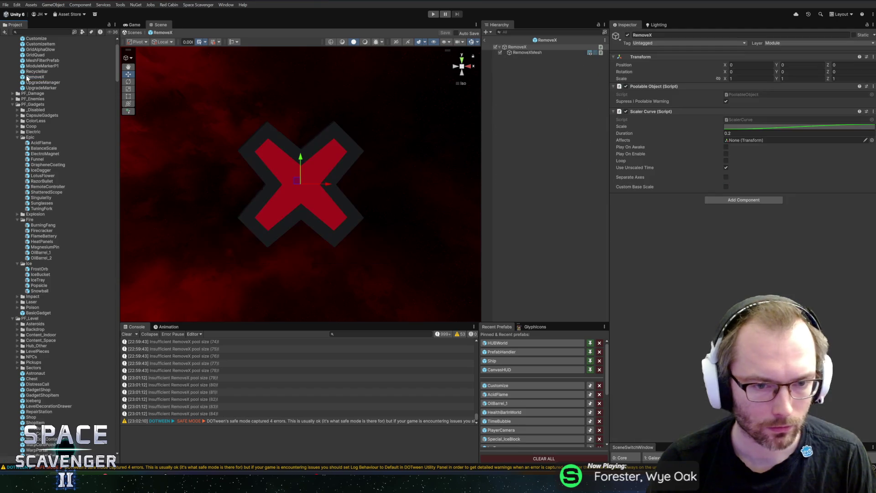
- Set RemoveXMesh's Mesh Renderer Cast Shadows to Off and save the RemoveX prefab
click(552, 54)
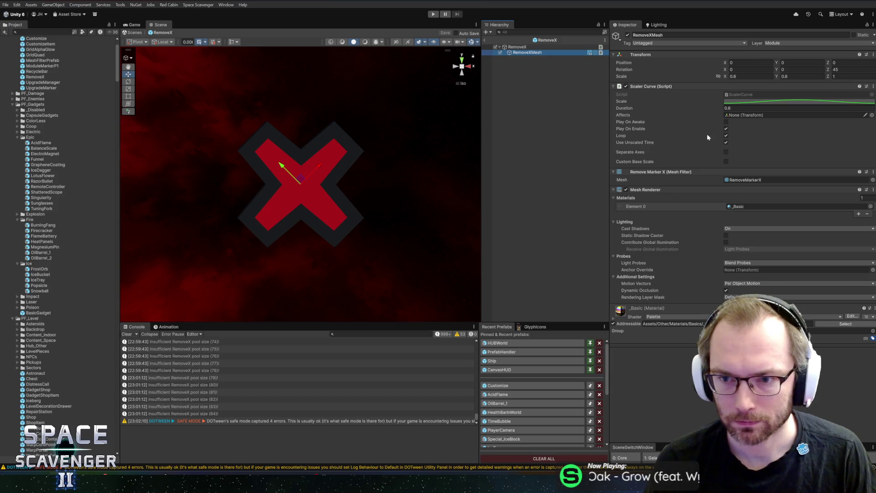
click(729, 229)
click(739, 237)
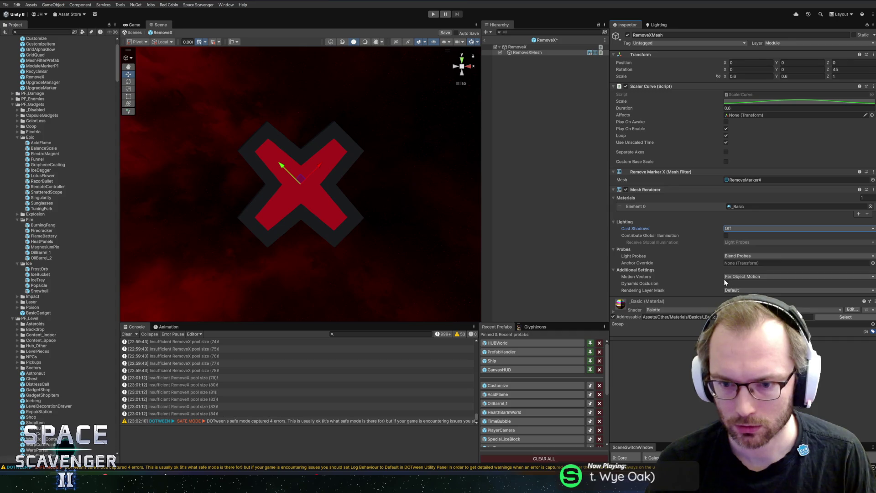
key(ctrl+s)
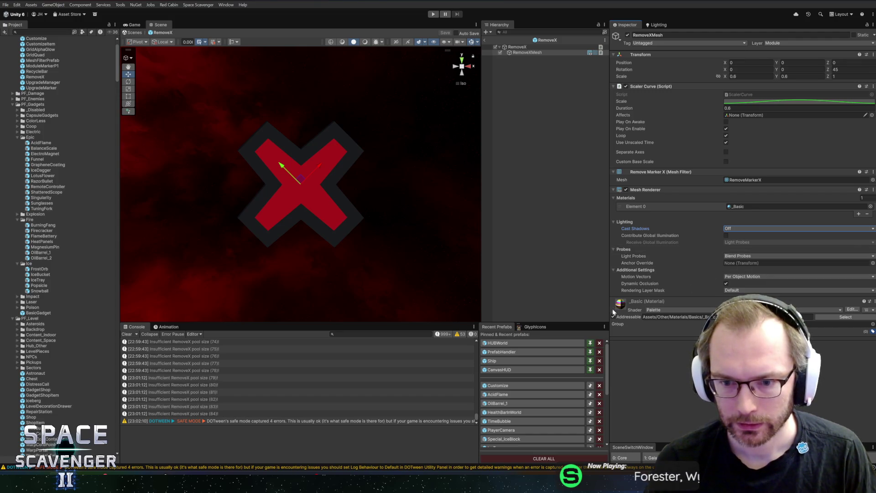
scroll(639, 296, down, 3)
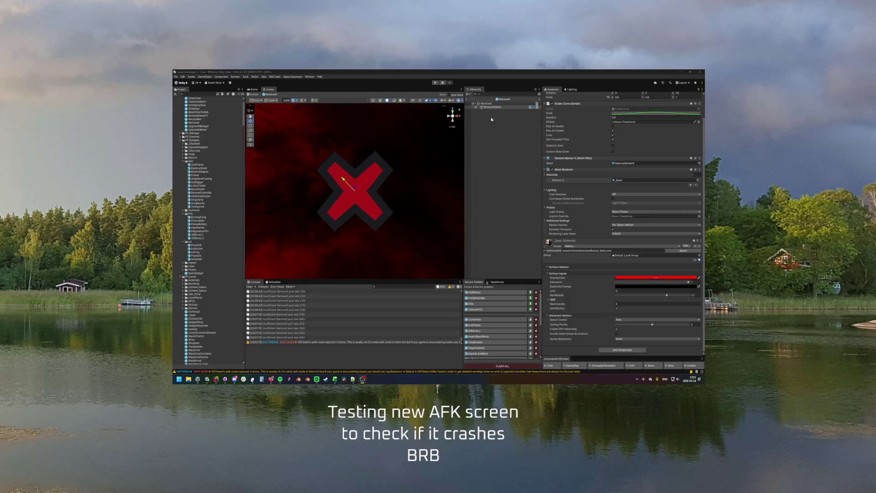
- Exit Prefab Mode back to the Core scene and start a new playtest
click(466, 100)
click(435, 83)
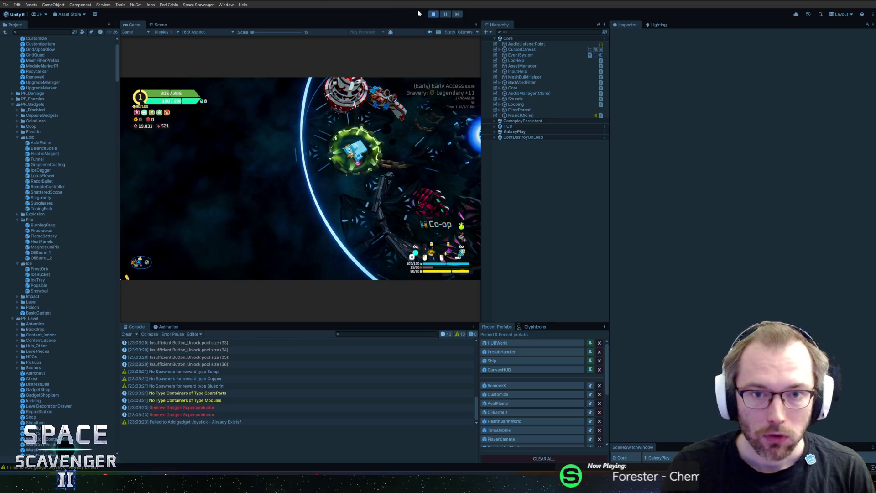
- Check Acid Flame's poison tooltip in the ship panel, stop playing, and reopen the RemoveX prefab
key(Tab)
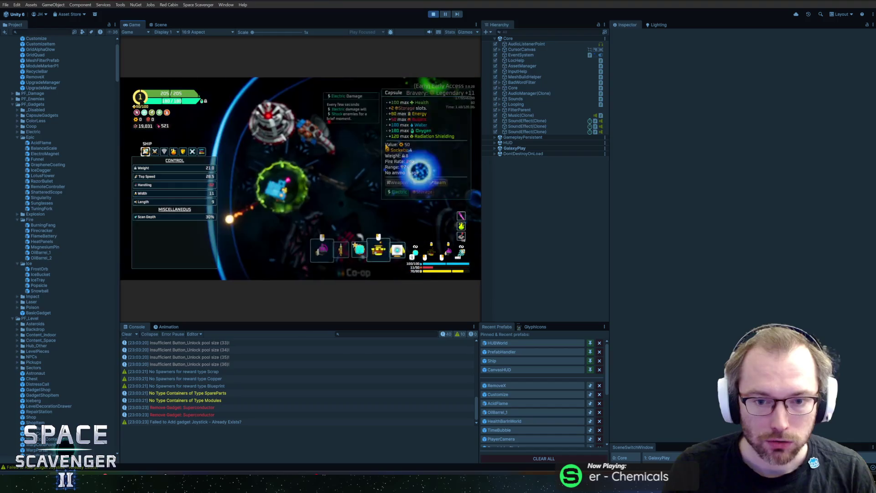
mouse_move(462, 234)
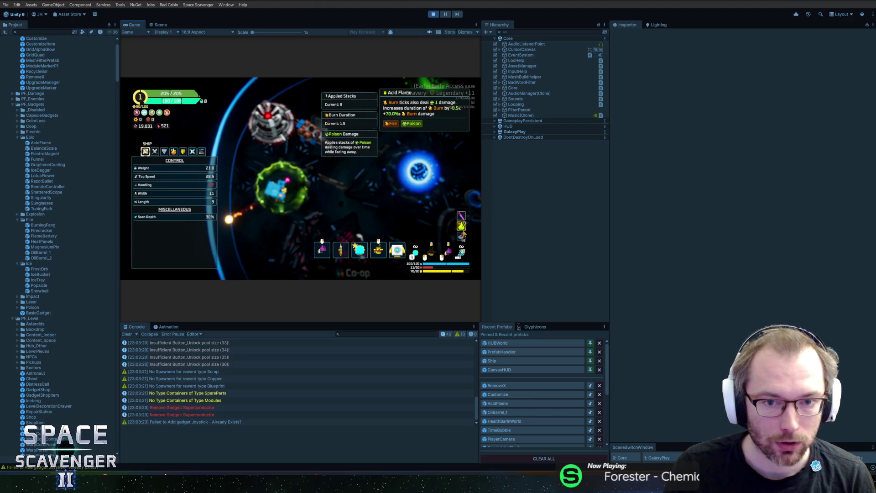
key(ctrl+p)
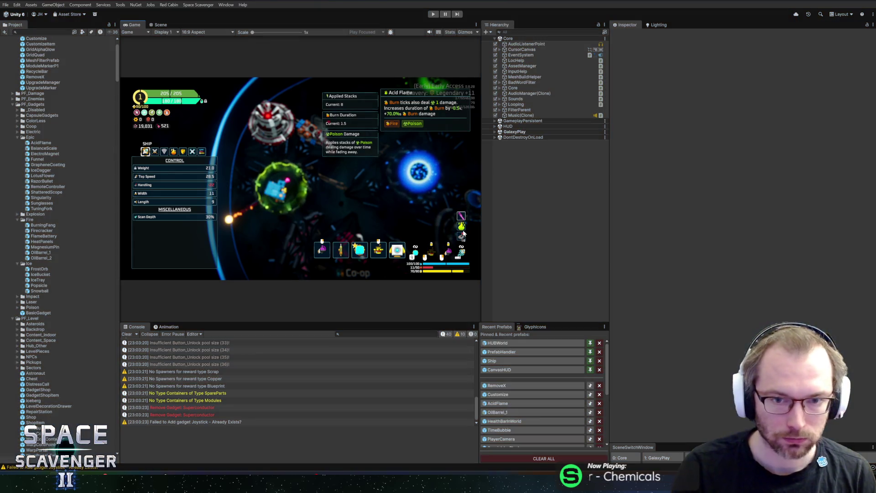
click(497, 385)
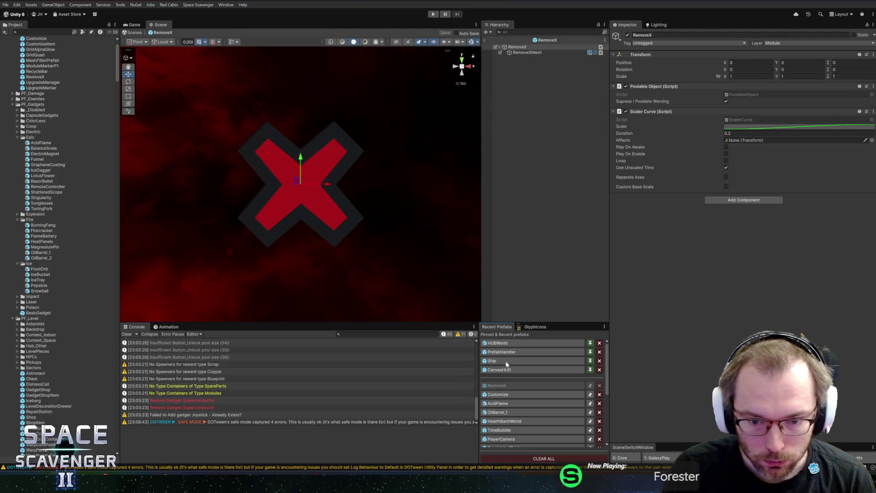
- Select the BurnDuration gadget in the AcidFlame prefab and filter localization entries by 'duration'
click(504, 403)
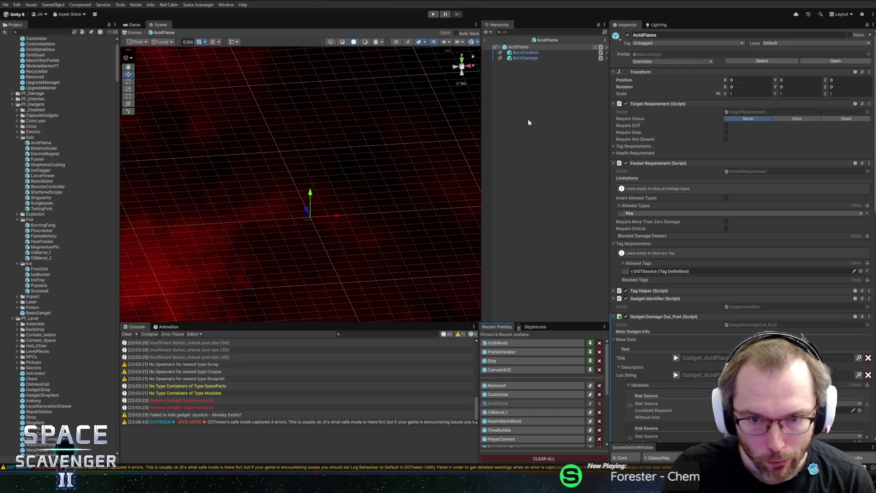
click(518, 51)
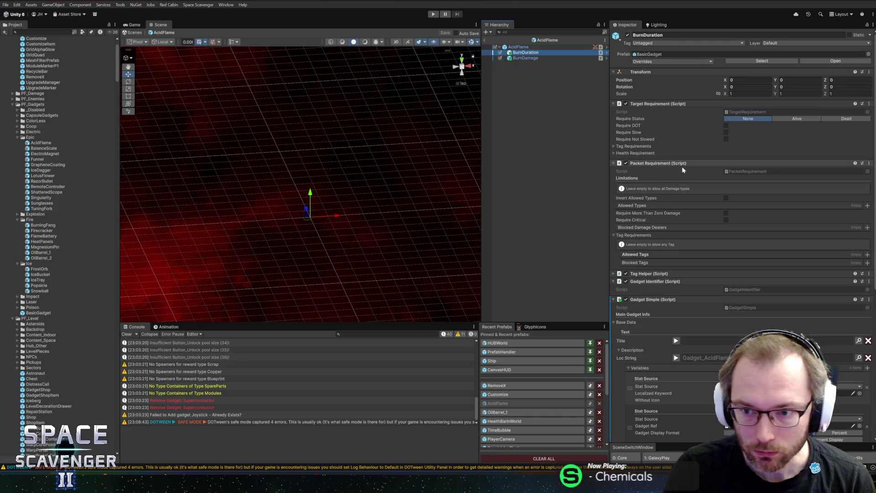
drag(609, 199, 601, 199)
scroll(853, 239, down, 5)
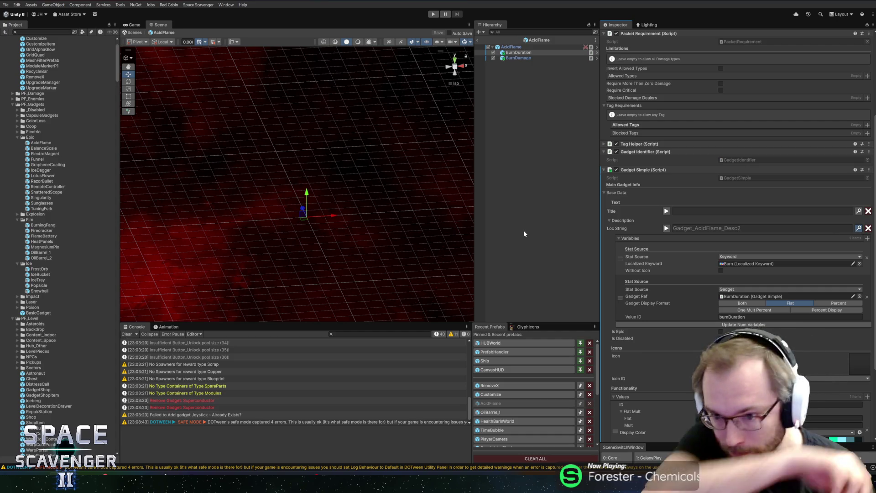
text(duration)
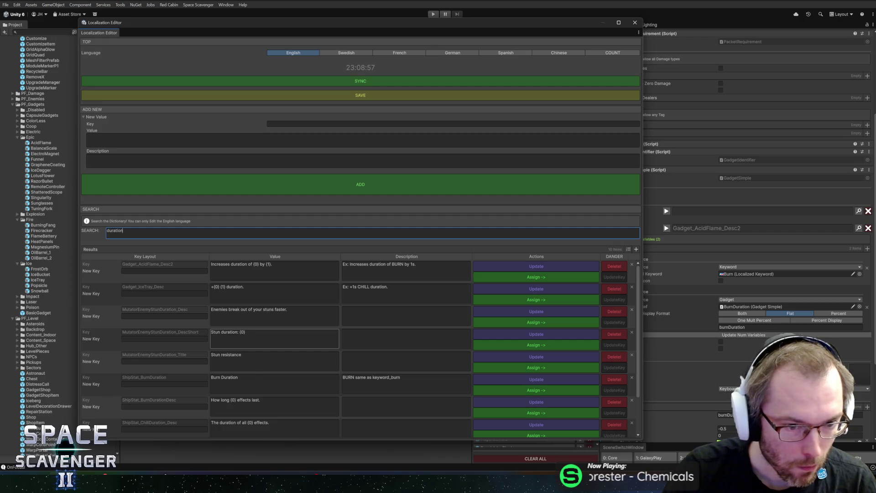
scroll(274, 338, down, 3)
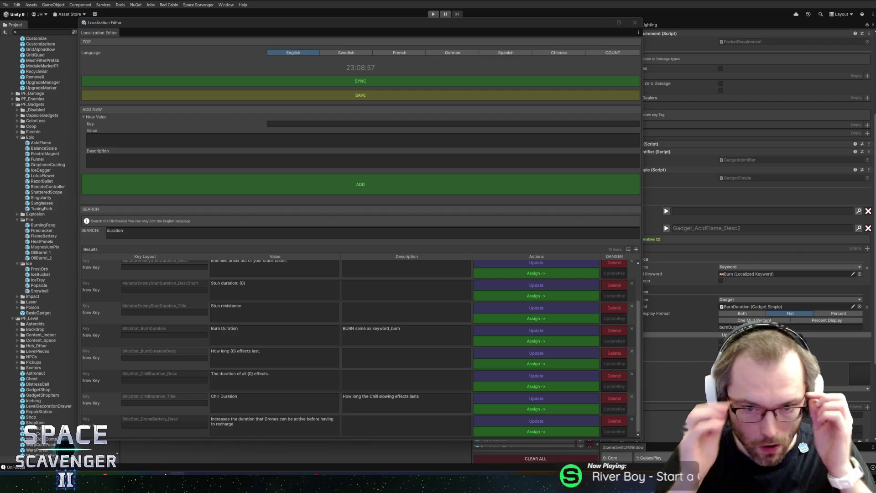
scroll(273, 315, up, 2)
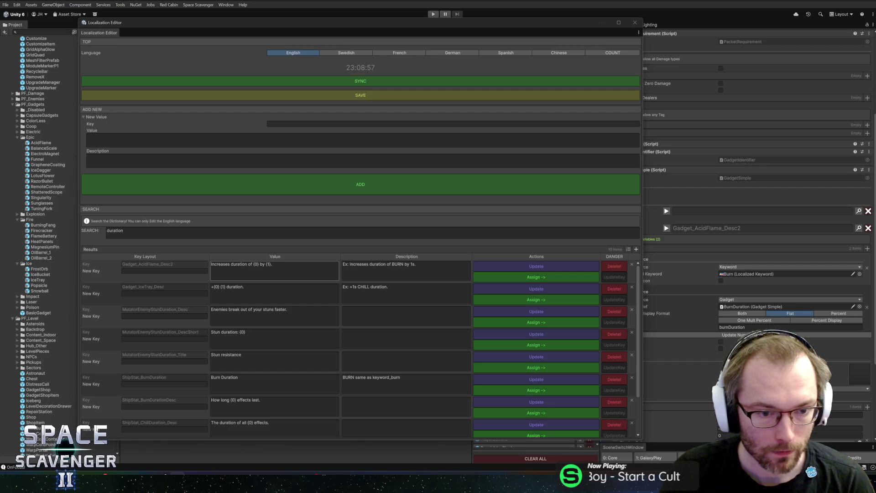
- Replace the Gadget_AcidFlame_Desc2 value with the shorter Ice Tray duration wording
click(273, 292)
key(ctrl+c)
click(274, 271)
key(ctrl+v)
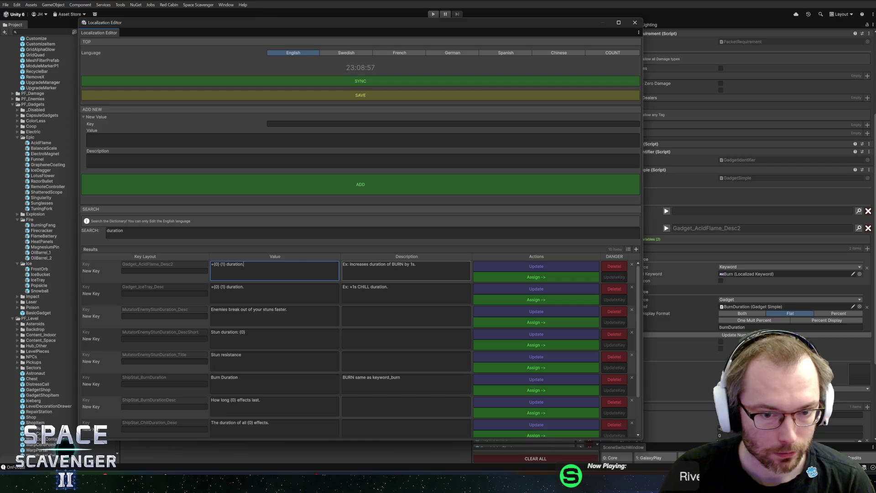
- Change the note to 'Ex: -0.5s BURN duration', drop the + from the value, and save
double_click(377, 264)
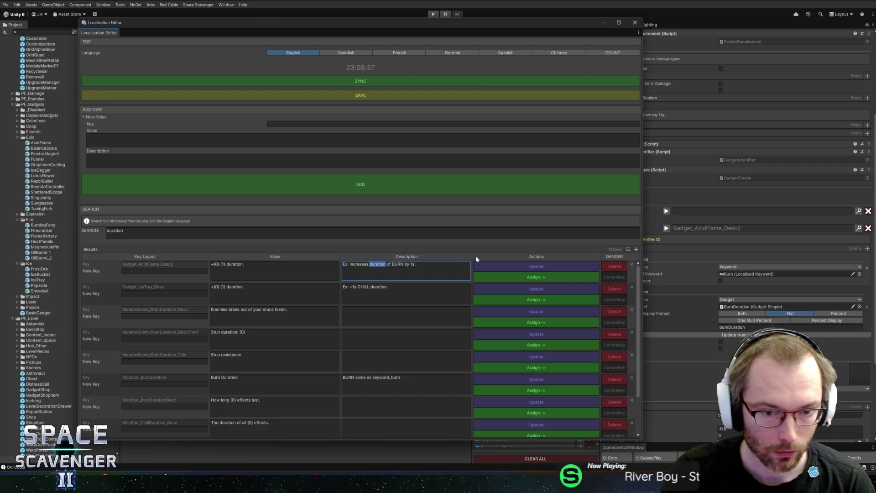
key(ctrl+shift+Left)
text(+)
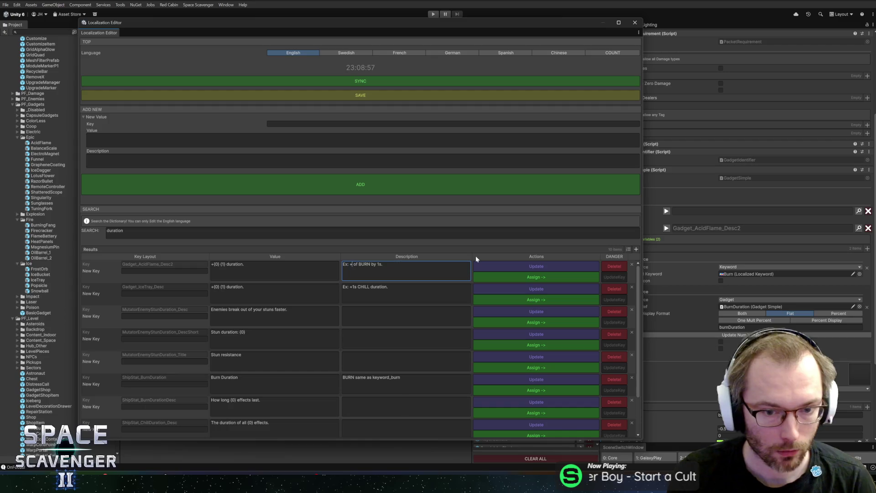
key(BackSpace)
text(-)
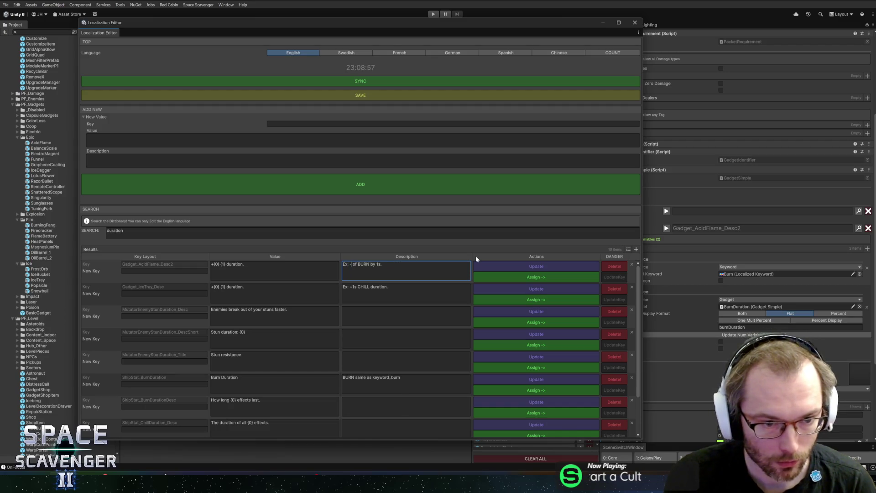
click(213, 267)
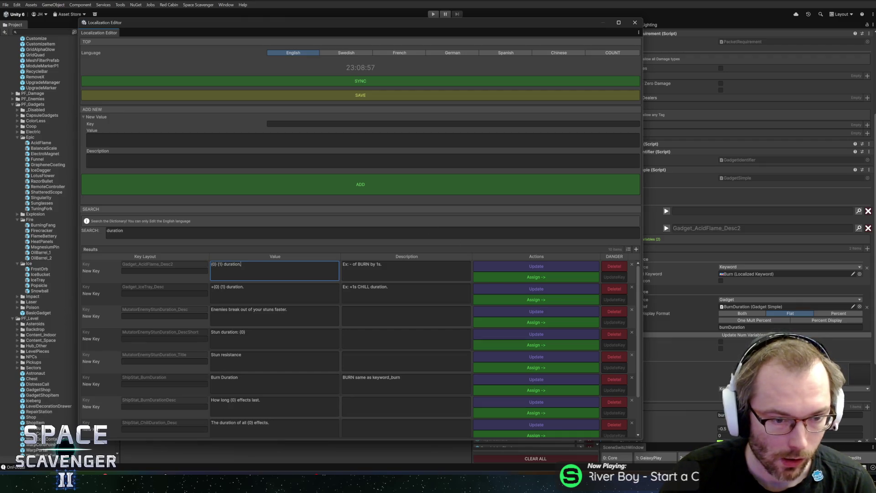
key(Tab)
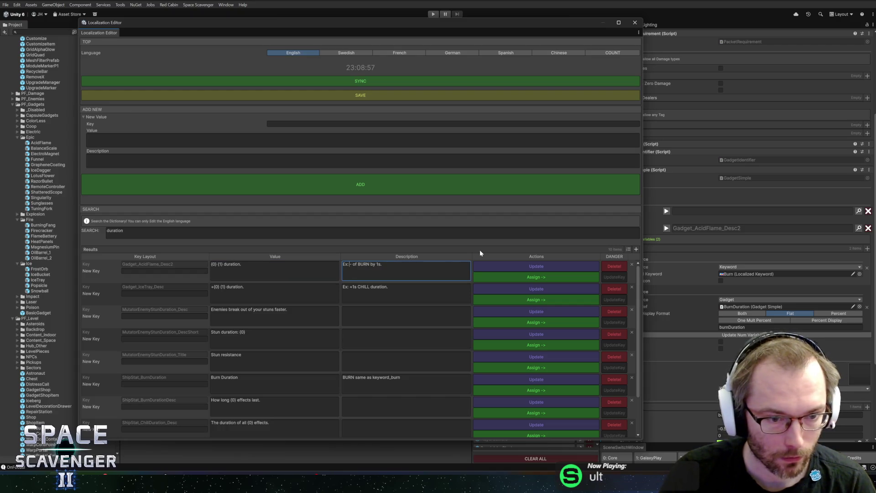
text(0.5s)
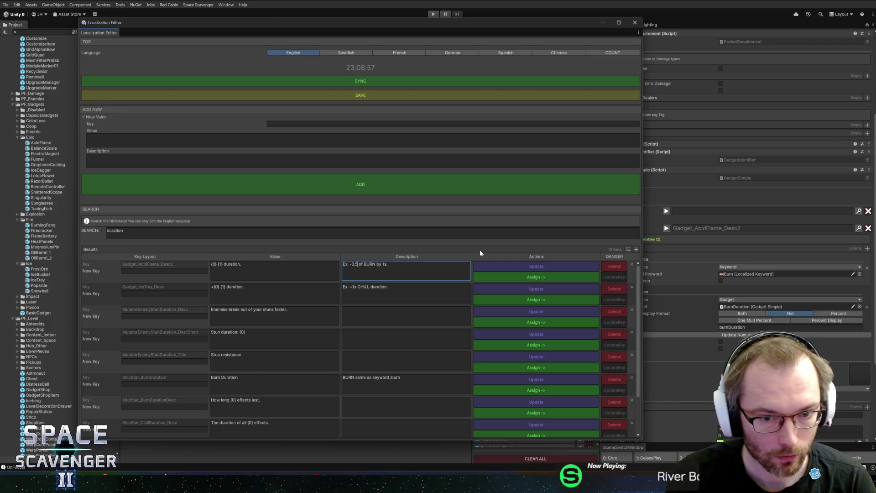
text( BURN)
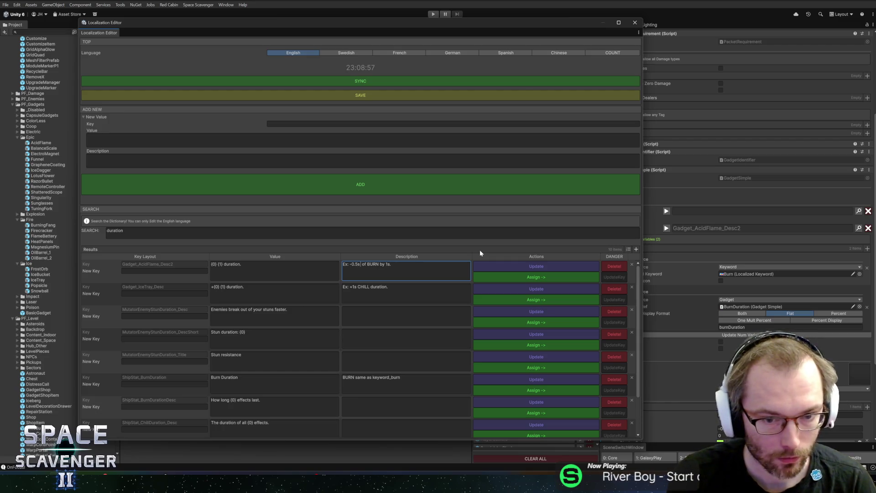
key(shift+End)
text(duratio)
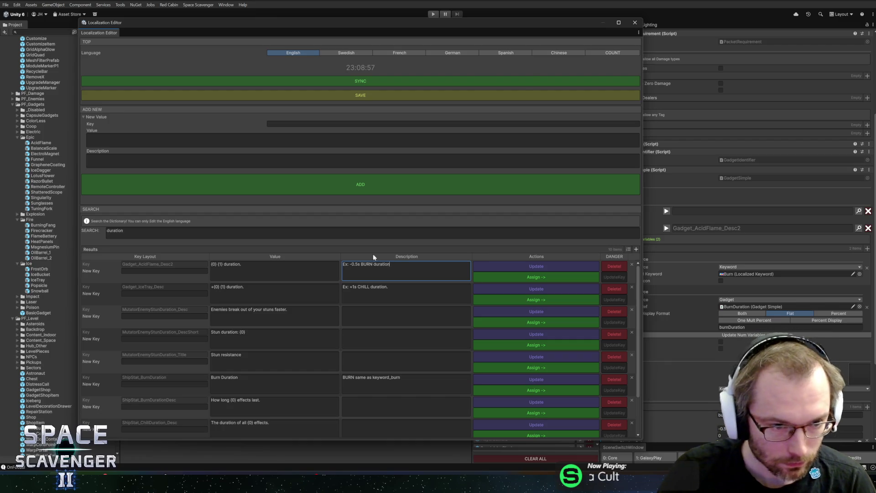
click(529, 268)
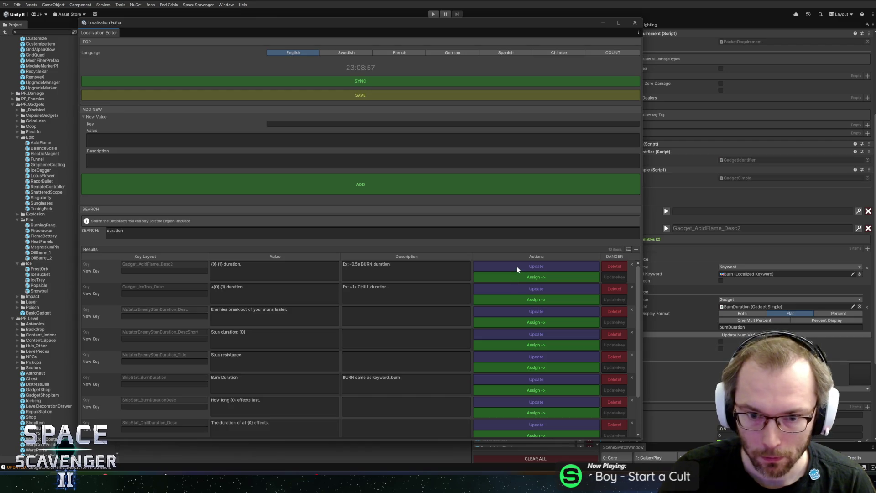
click(635, 25)
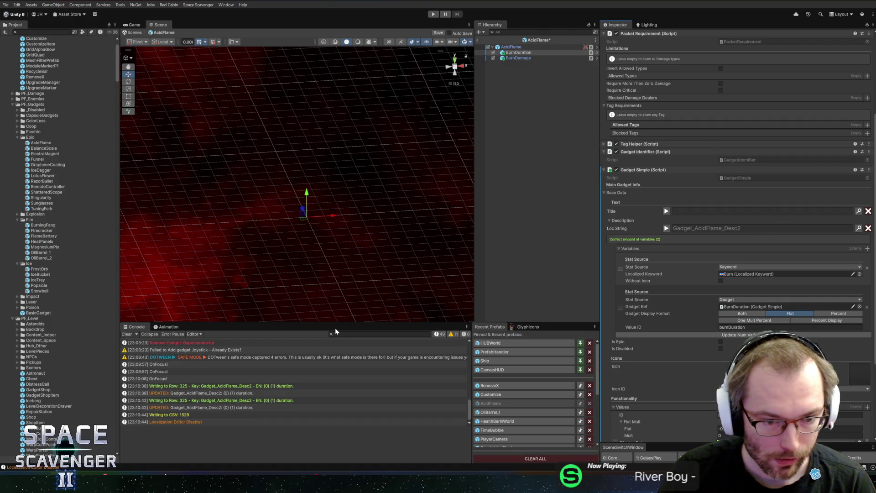
- Move the BurnDuration variable above the Burn keyword, save the AcidFlame prefab, and start playing
click(667, 229)
drag(617, 314, 627, 285)
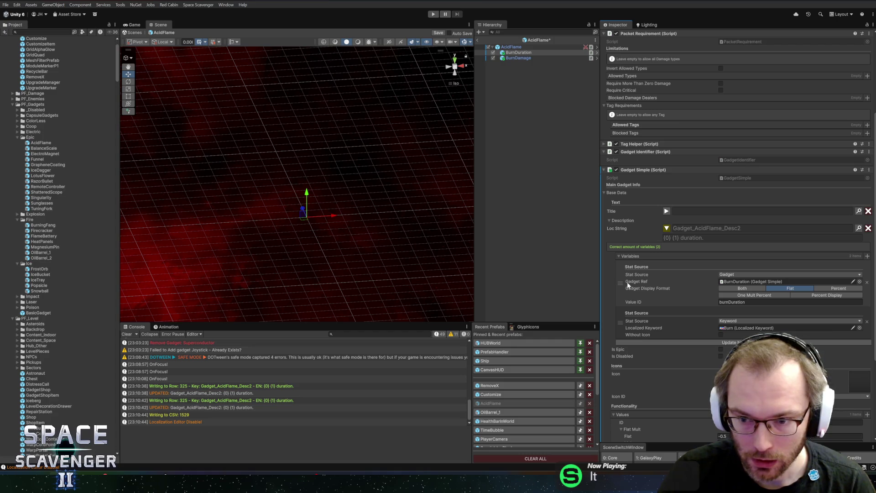
scroll(681, 305, down, 3)
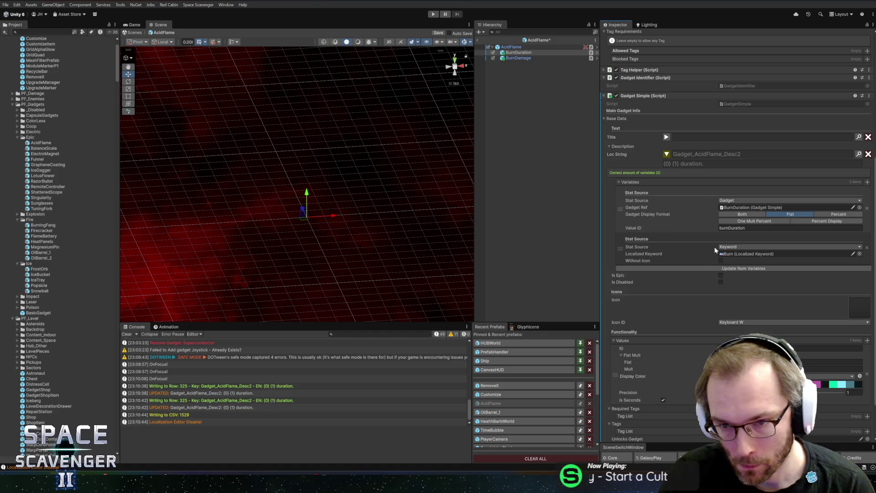
key(ctrl+s)
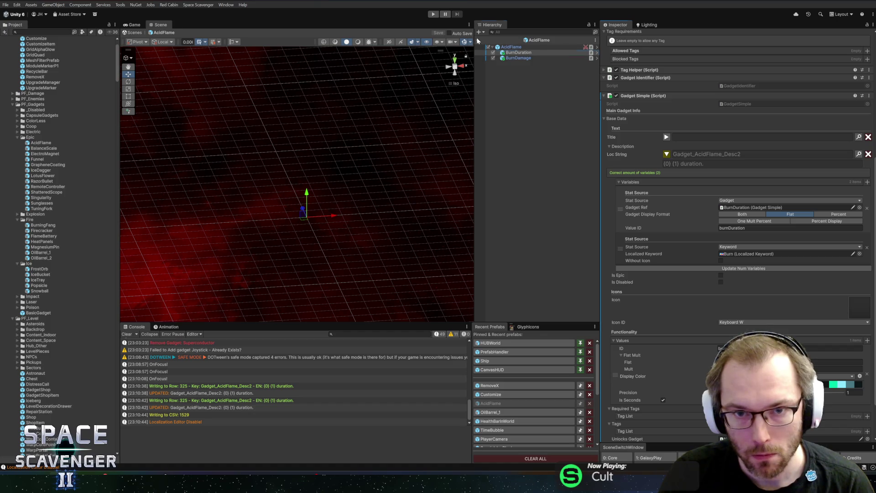
key(ctrl+p)
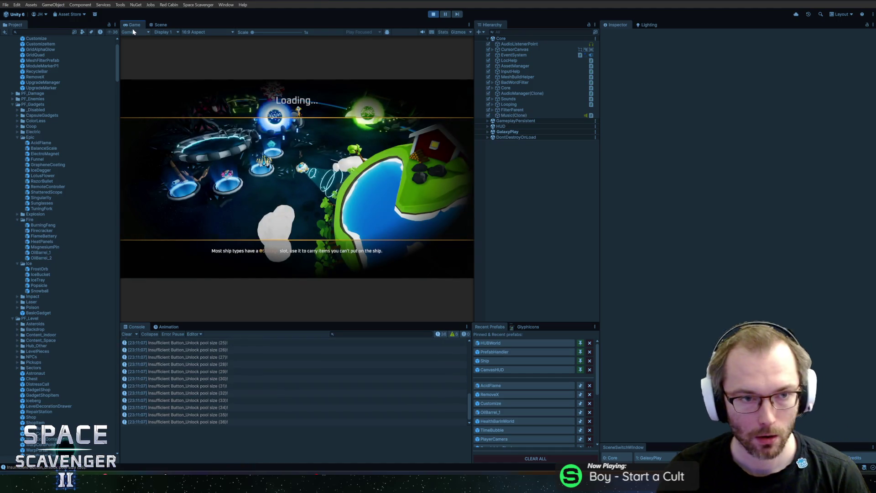
- Fly the ship in a maximized Game view, check Acid Flame's '-0.5s Burn duration' tooltip, then stop
double_click(135, 25)
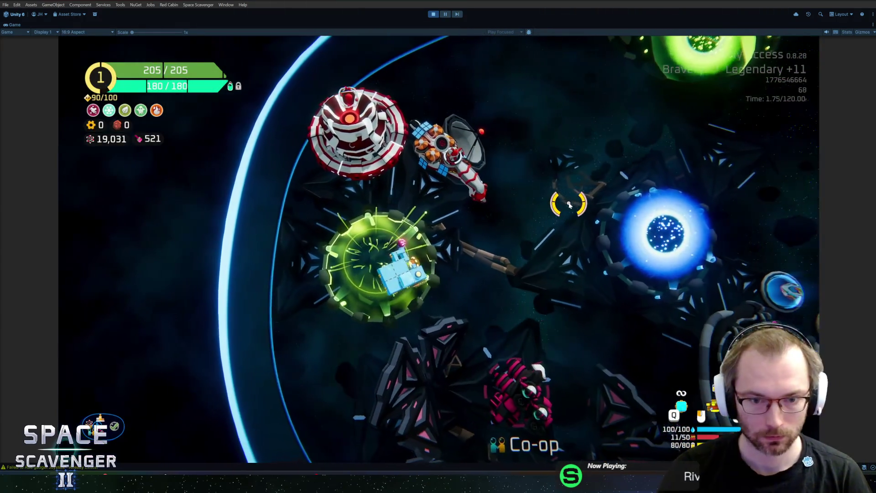
key(d)
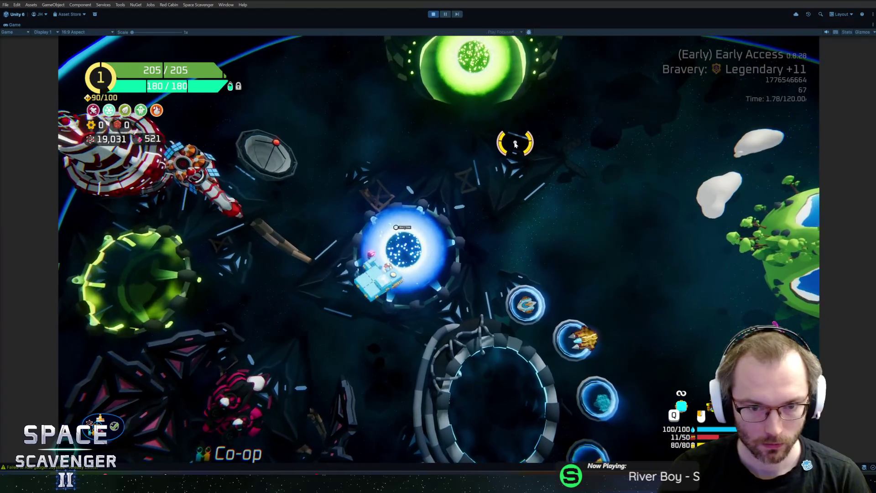
key(Tab)
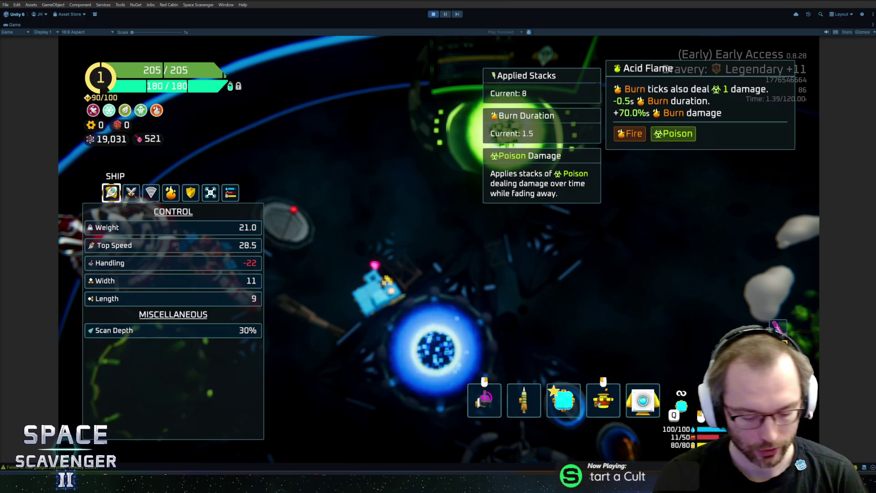
key(ctrl+p)
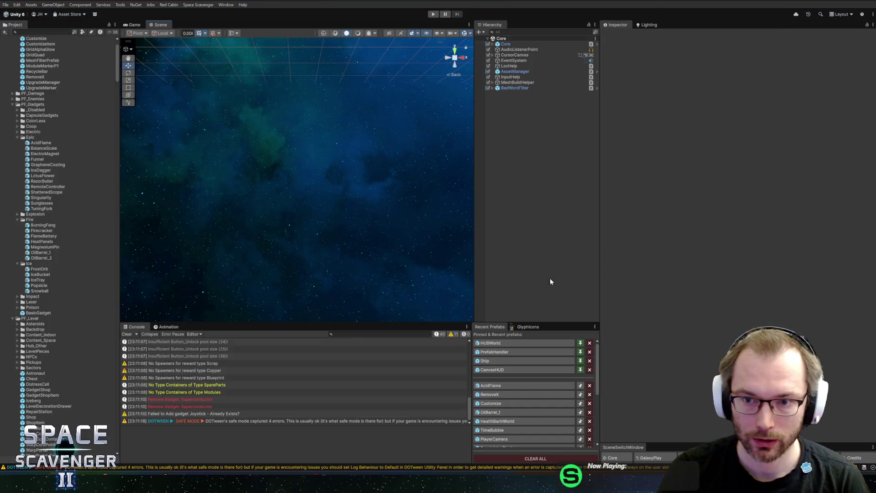
- Set the BurnDuration stat's Display Color to red
click(518, 52)
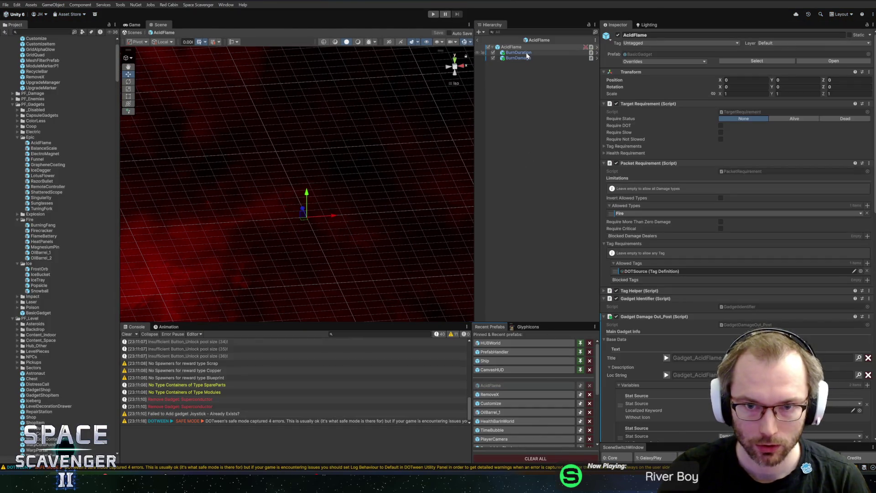
scroll(729, 318, down, 5)
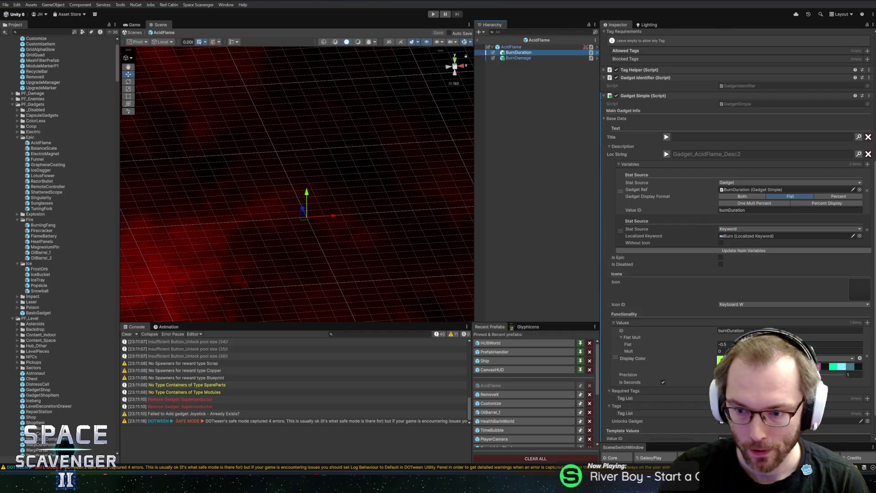
key(ctrl+v)
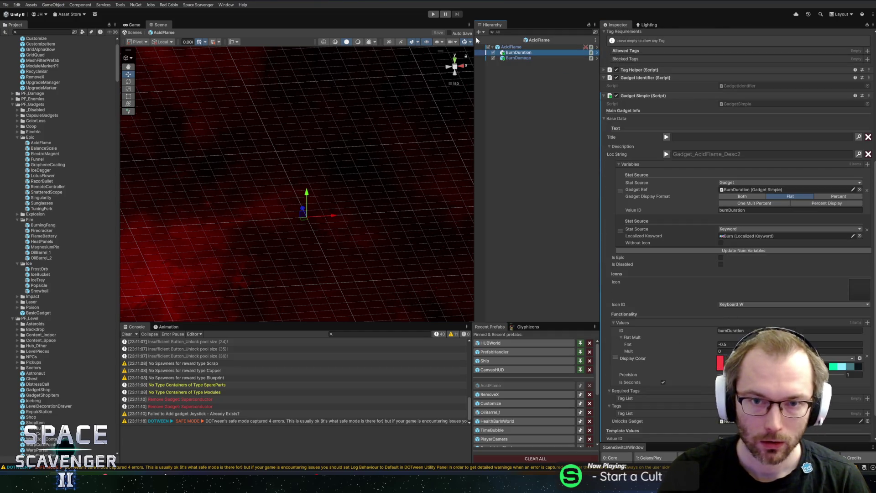
- Return to the scene, start the game again, and bring up the HacknPlan board
click(477, 40)
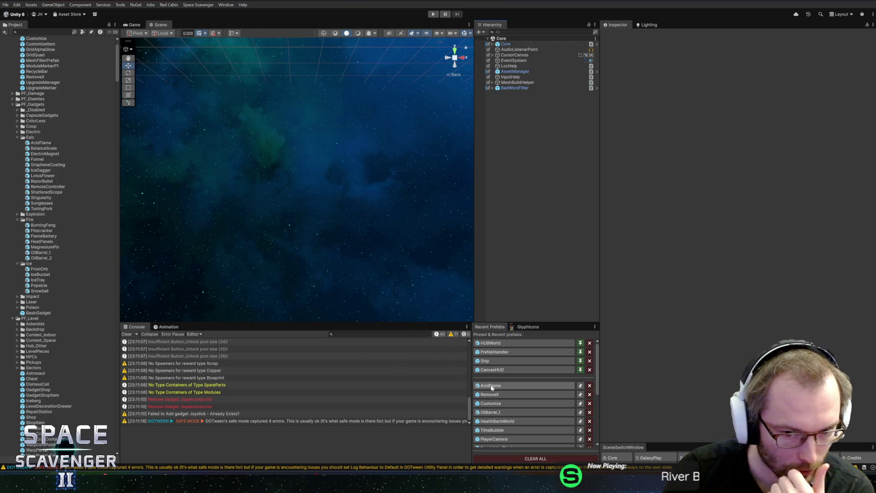
click(432, 15)
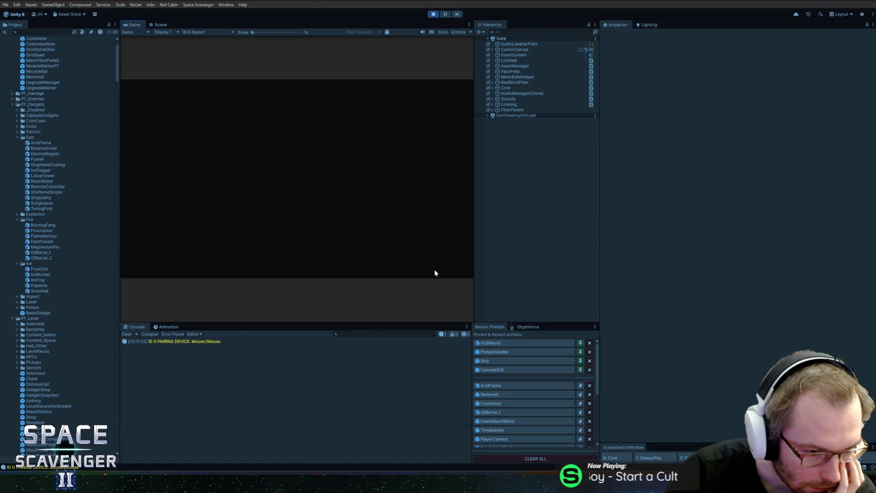
mouse_move(169, 465)
click(224, 445)
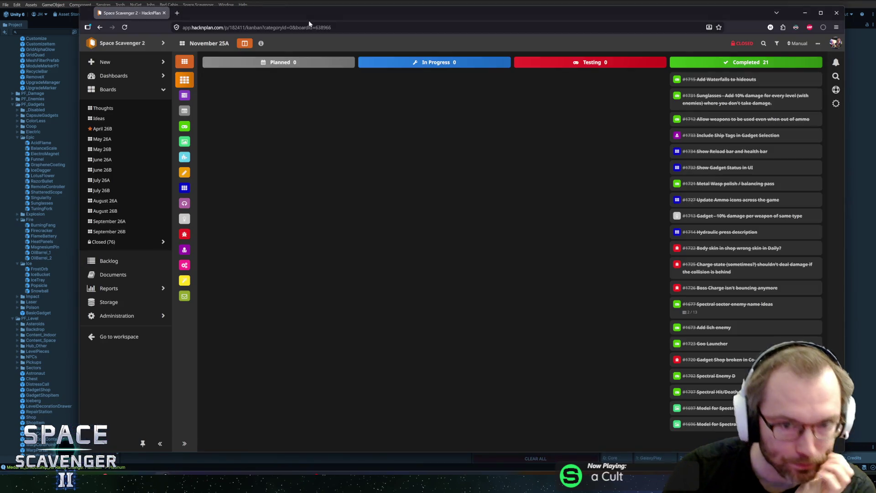
- Show the April 26B board's cards, select its address, and open a new browser tab
click(119, 128)
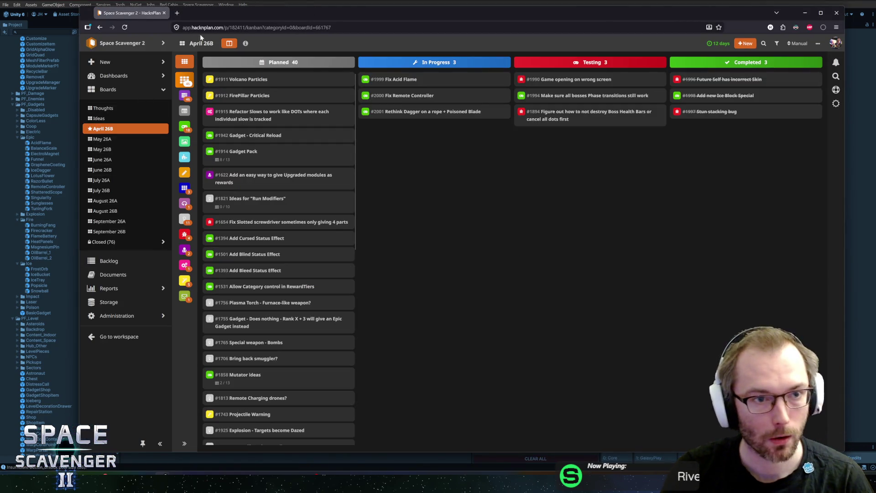
click(192, 27)
click(178, 13)
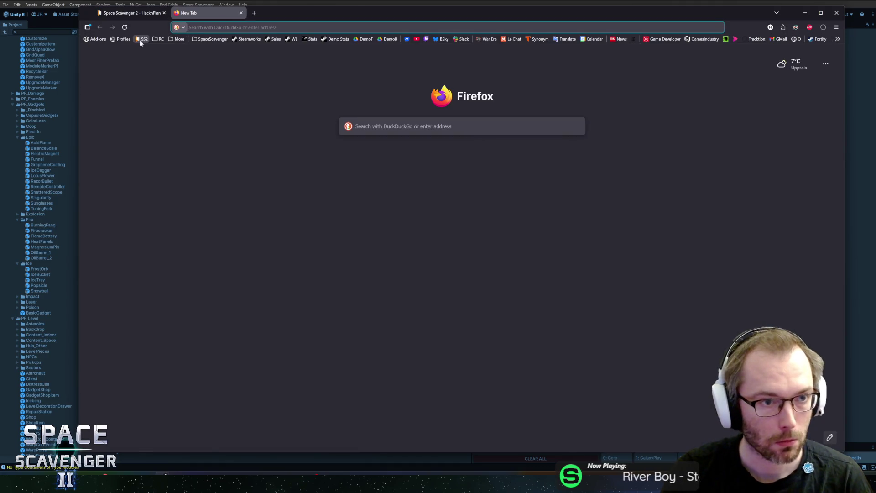
- Change the SS2 bookmark's boardId to 661767, return to the board, then maximize Unity's Game view
right_click(143, 39)
click(155, 75)
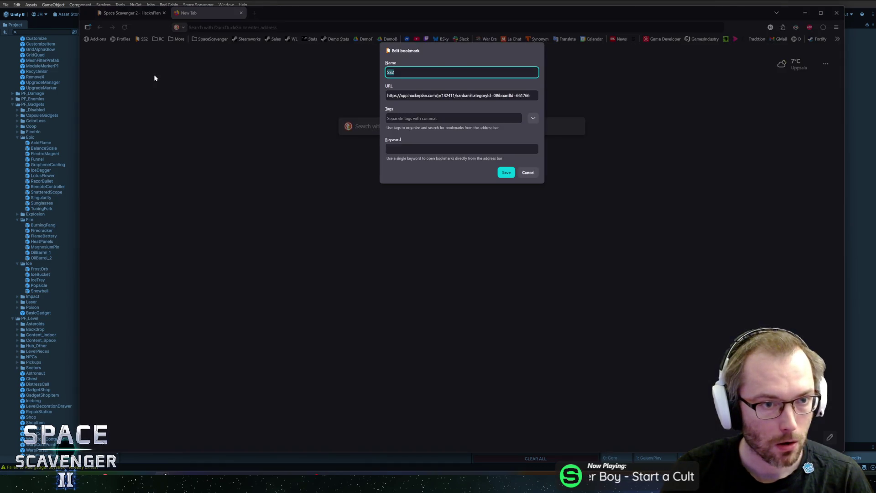
key(Tab)
key(End)
key(BackSpace)
text(7)
click(506, 174)
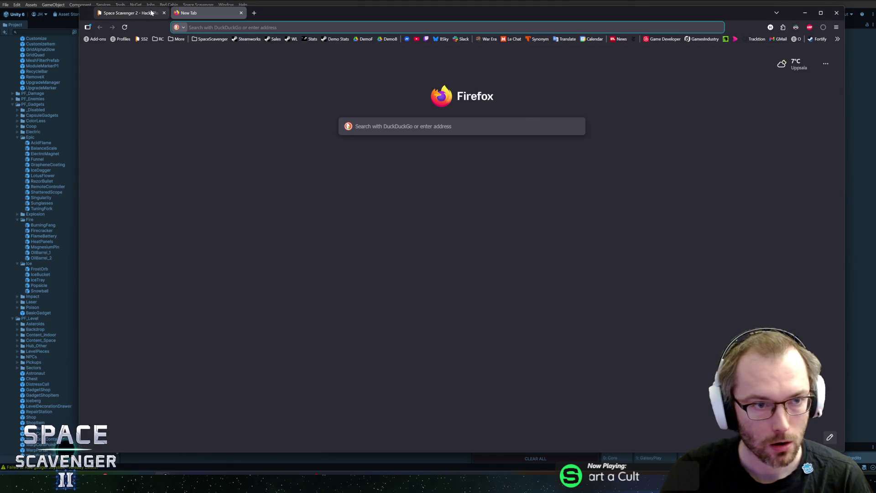
click(169, 16)
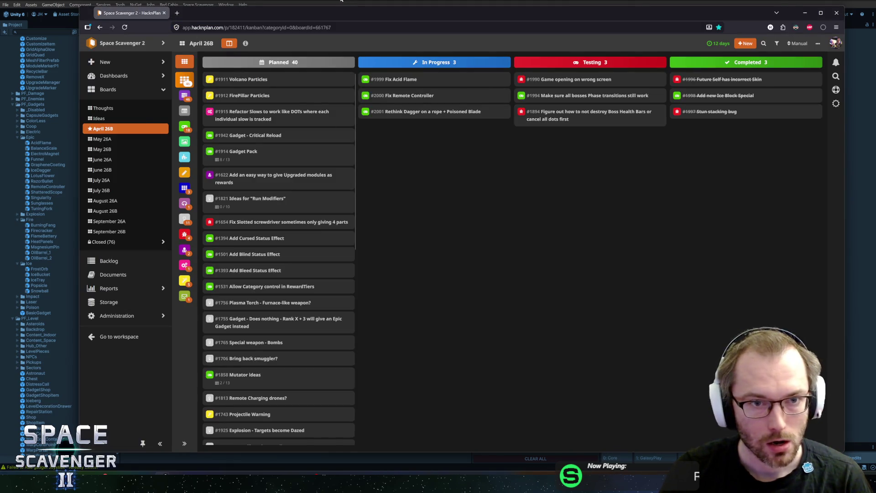
key(alt+Tab)
double_click(137, 22)
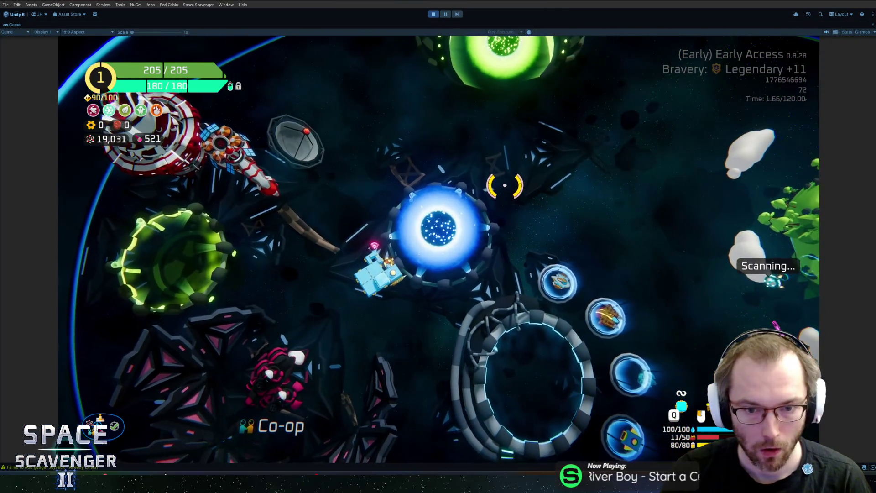
- Check Acid Flame's red Burn duration tooltip in the ship inventory, stop playing, and open AcidFlame
key(Tab)
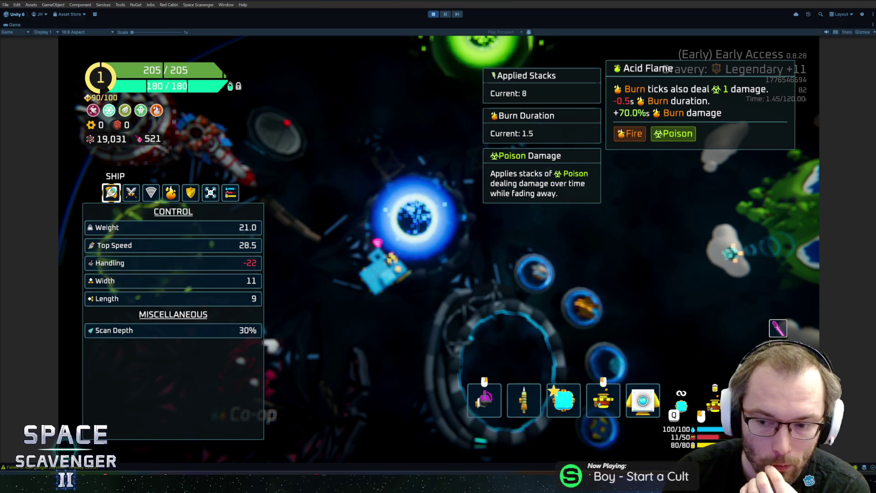
key(ctrl+p)
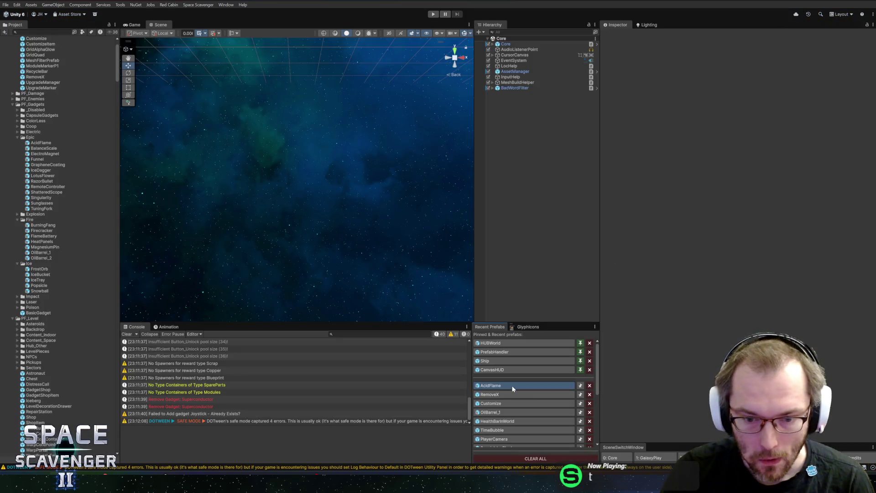
click(511, 386)
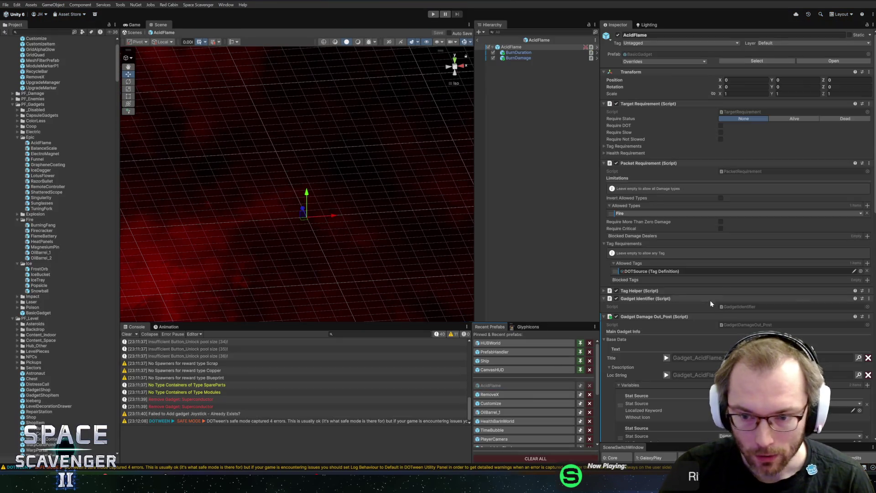
scroll(704, 299, down, 10)
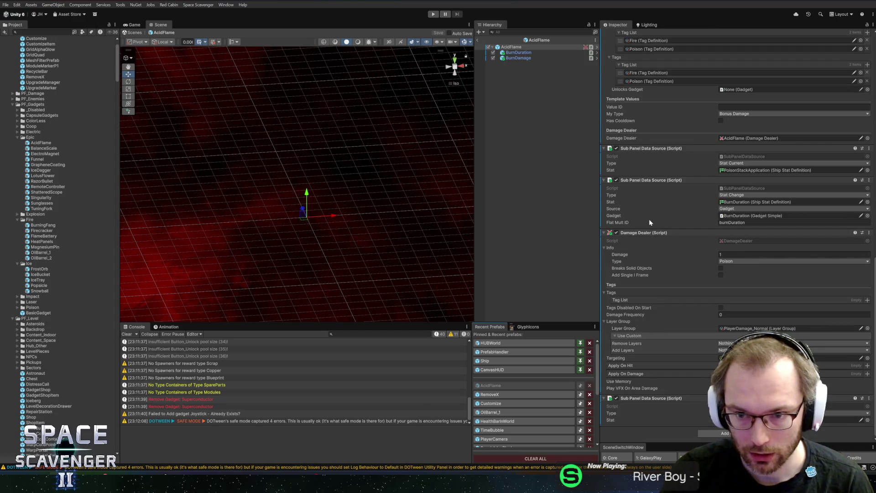
drag(630, 399, 645, 145)
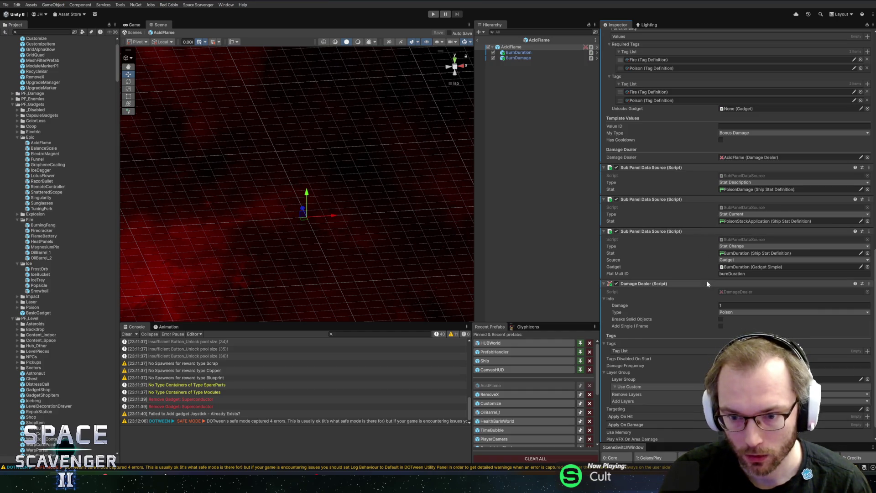
scroll(684, 254, up, 10)
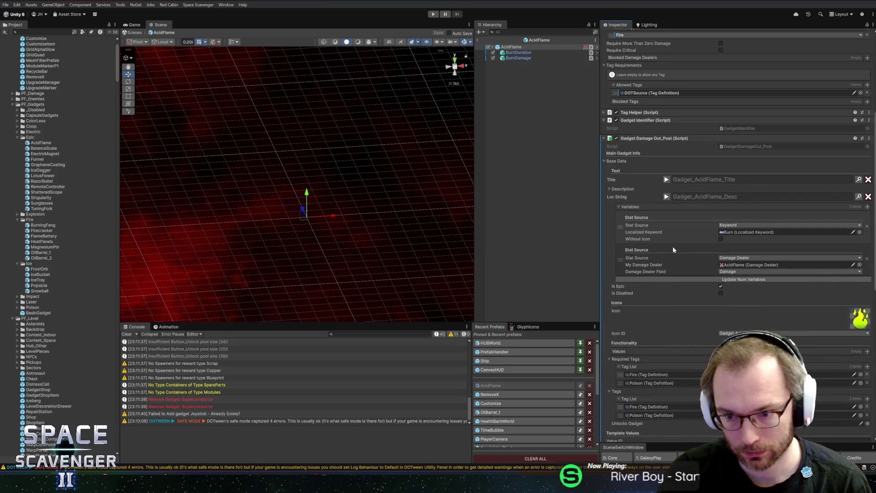
scroll(673, 246, up, 4)
scroll(690, 205, up, 3)
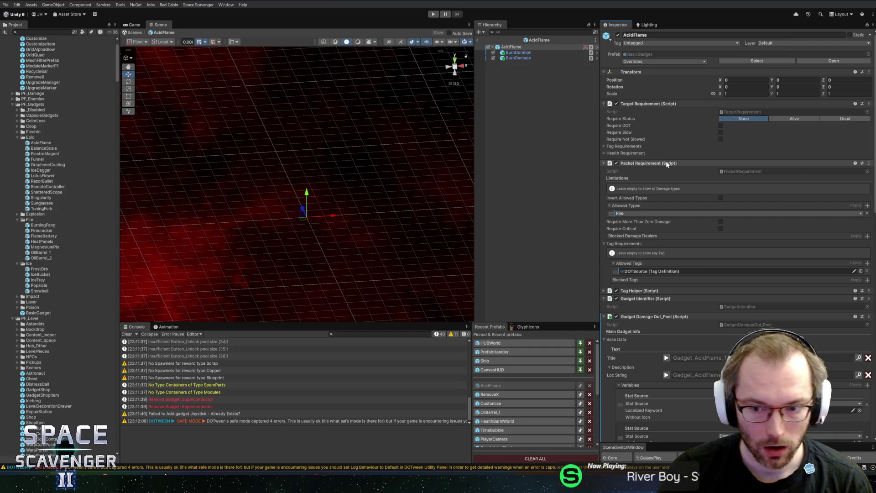
scroll(667, 165, down, 10)
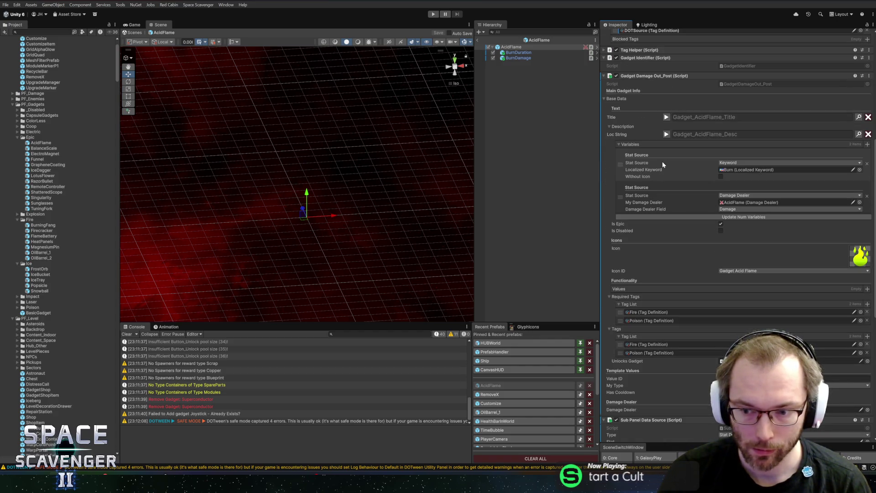
scroll(663, 165, down, 5)
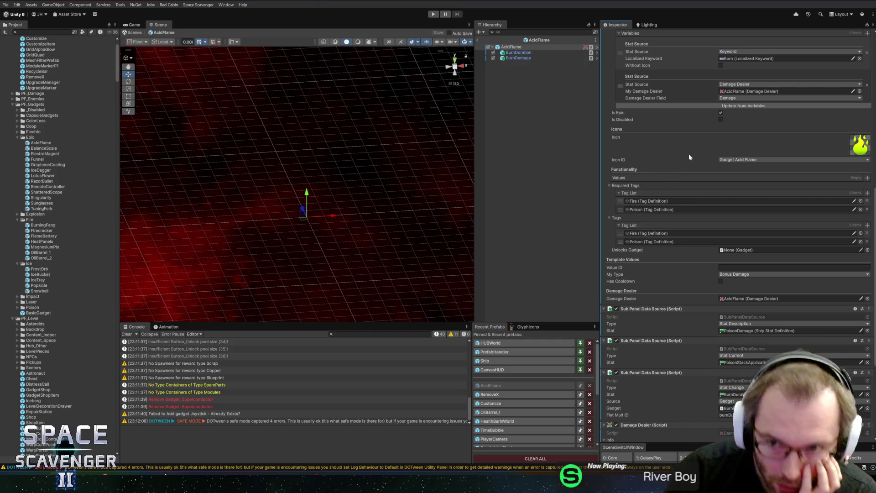
scroll(689, 164, up, 5)
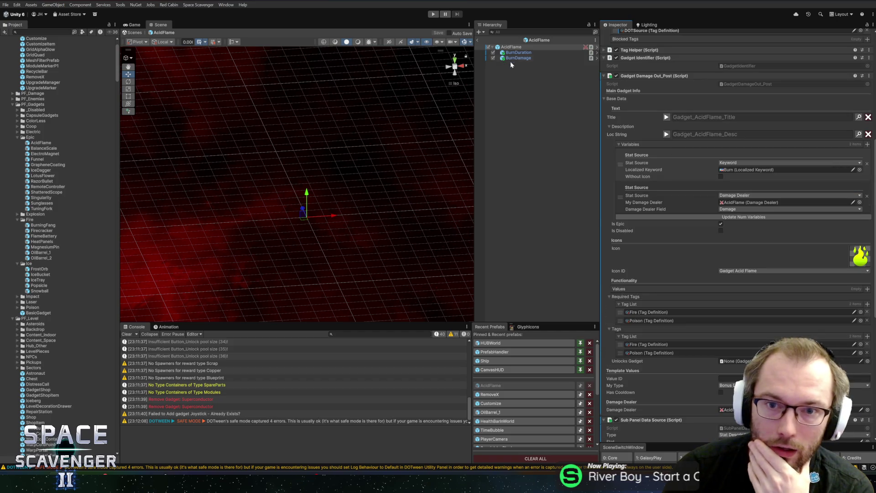
click(667, 134)
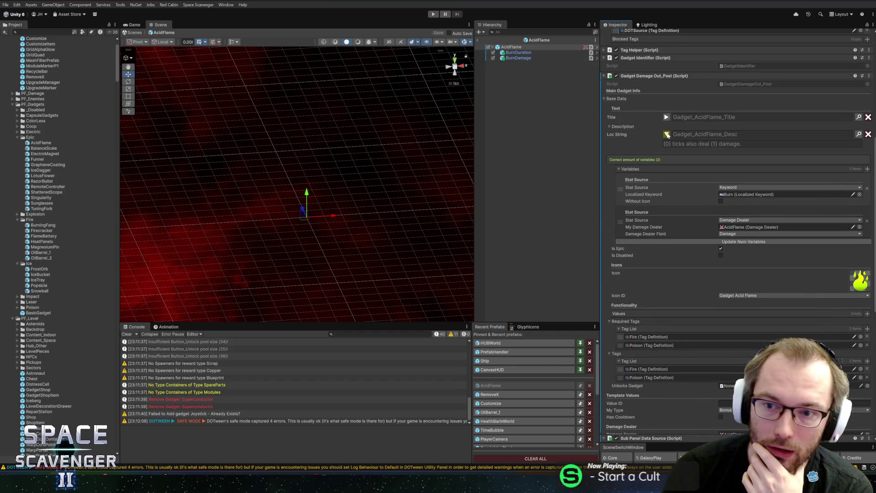
click(667, 134)
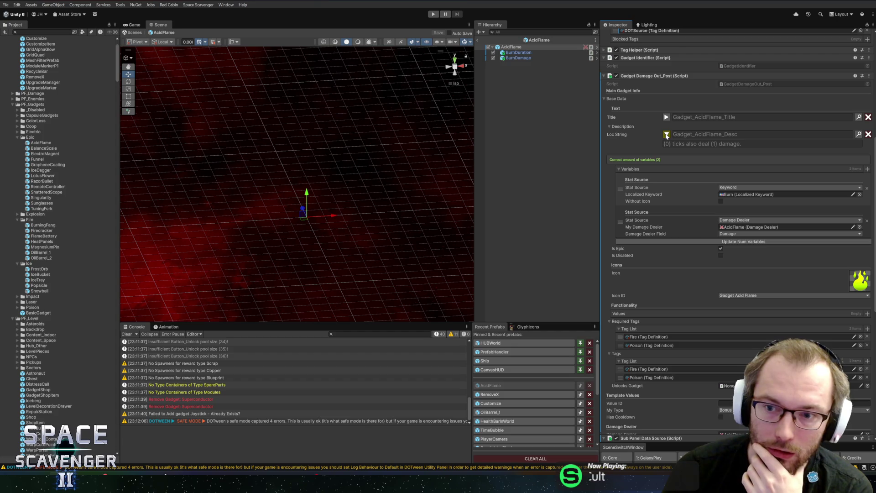
click(667, 134)
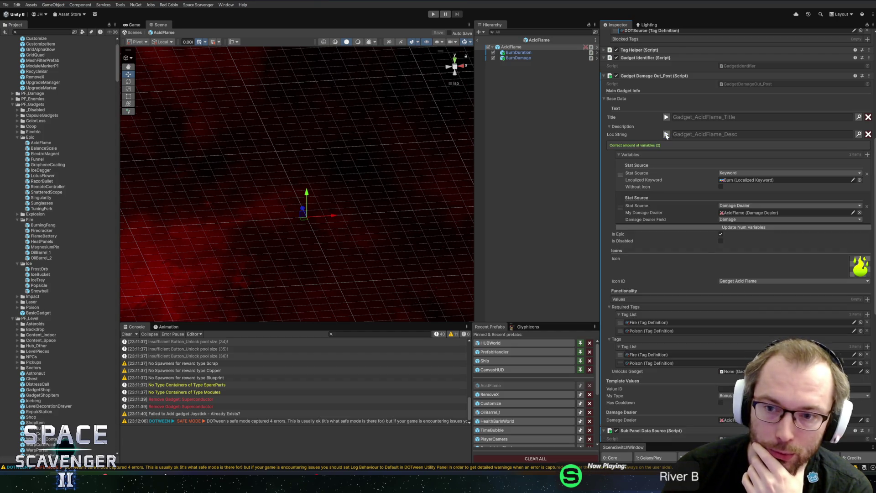
scroll(667, 135, down, 5)
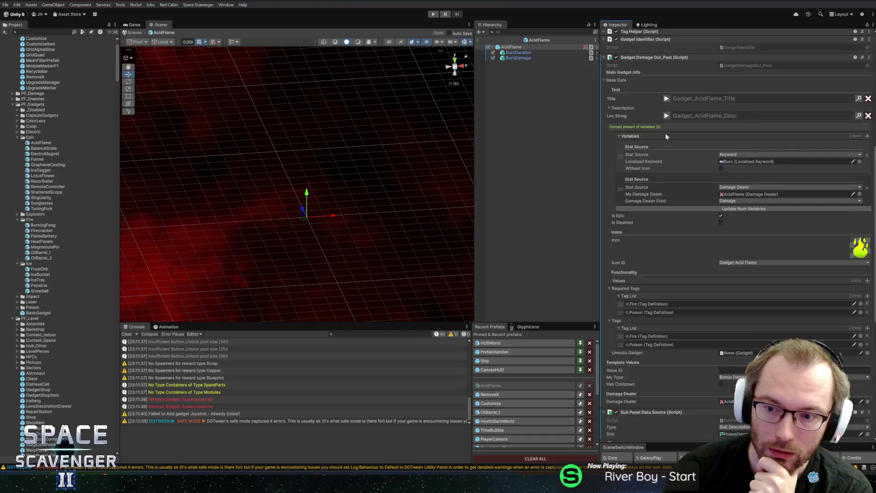
scroll(675, 138, down, 1)
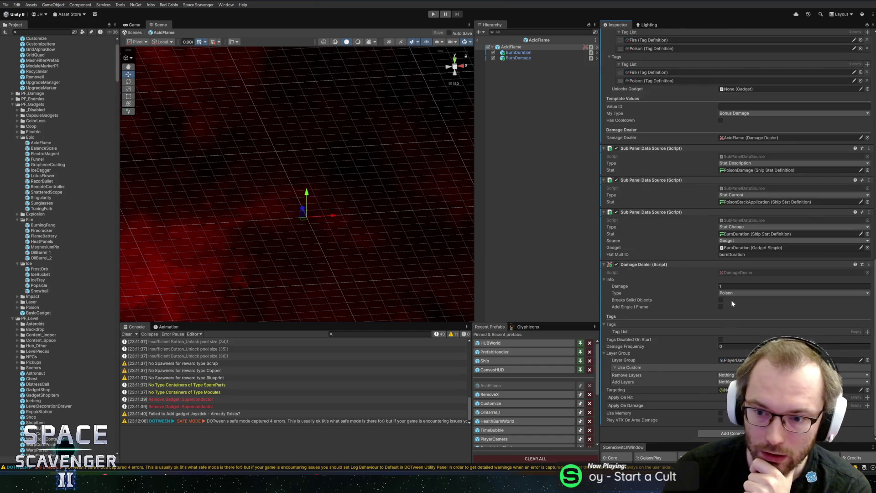
scroll(705, 261, up, 1)
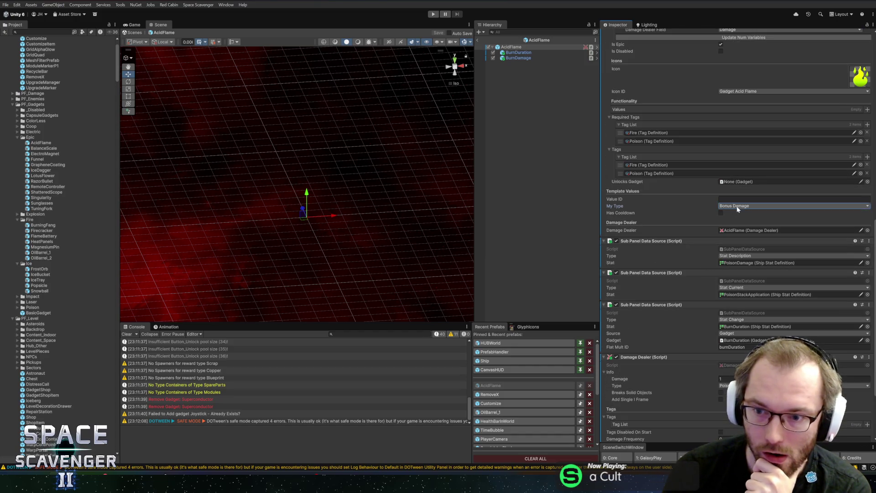
- Make the AcidFlame gadget apply the Poison status effect
click(738, 207)
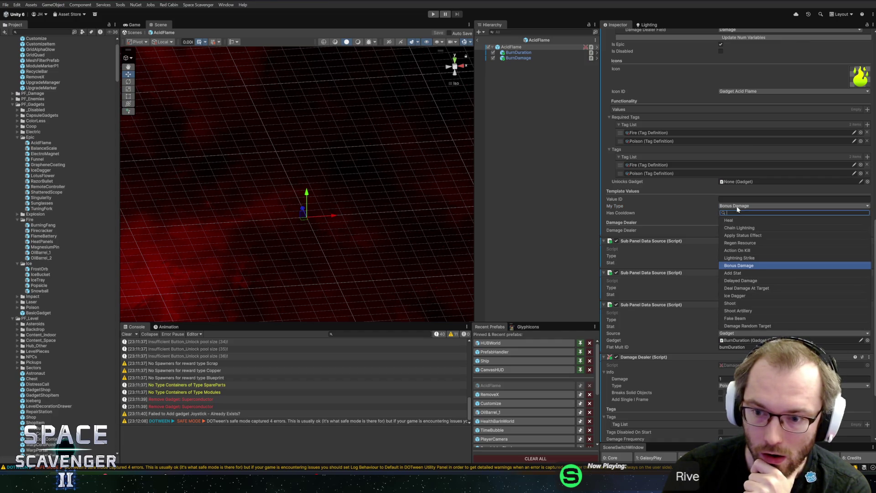
click(758, 231)
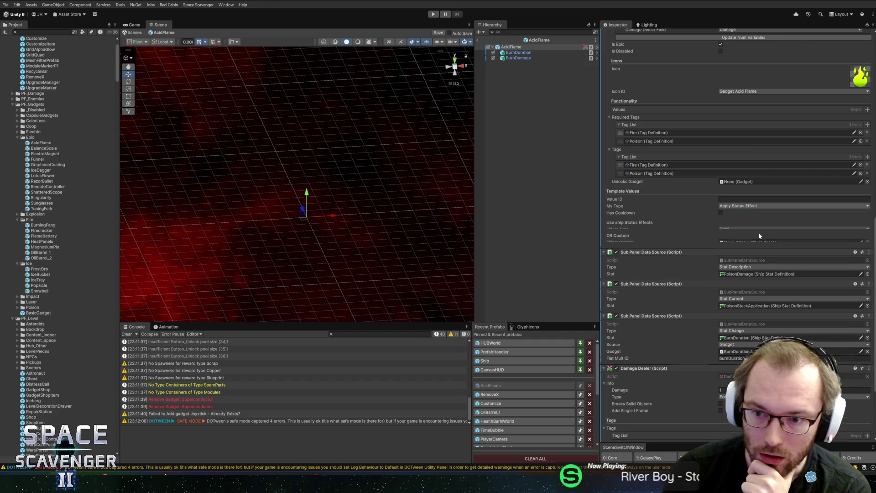
click(731, 230)
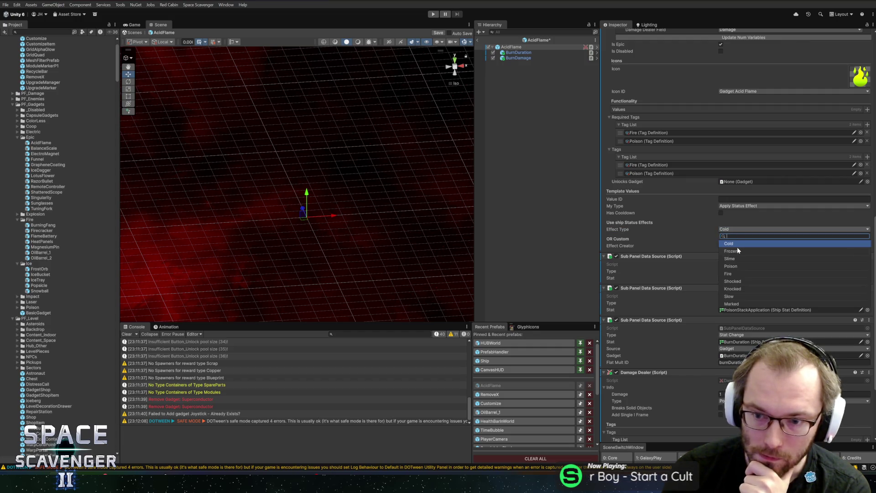
click(732, 266)
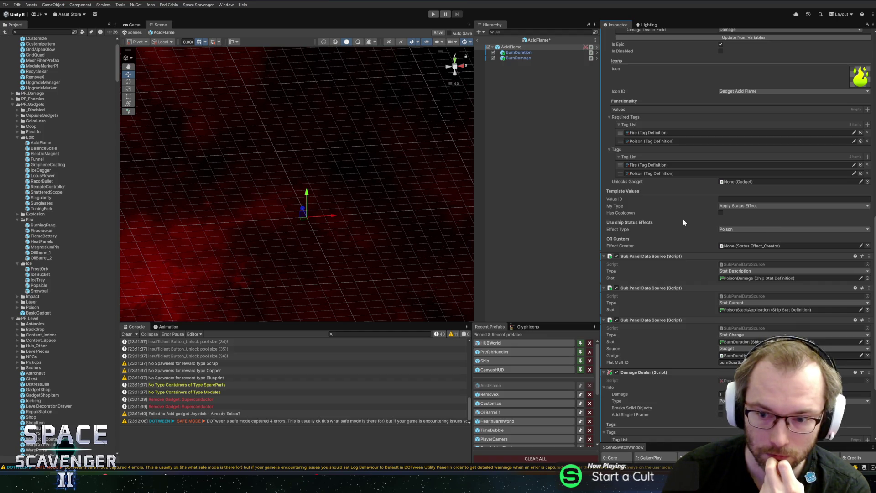
- Remove the Damage Dealer component and save the AcidFlame prefab
scroll(679, 218, down, 5)
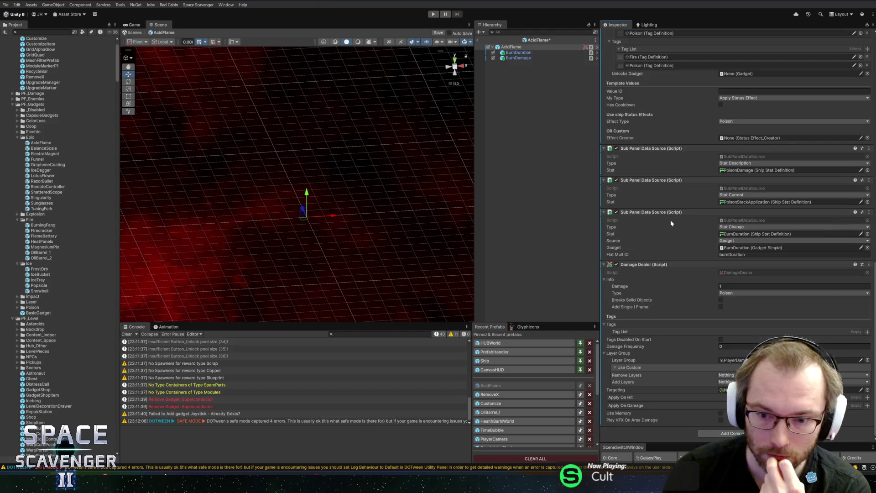
right_click(658, 266)
click(691, 286)
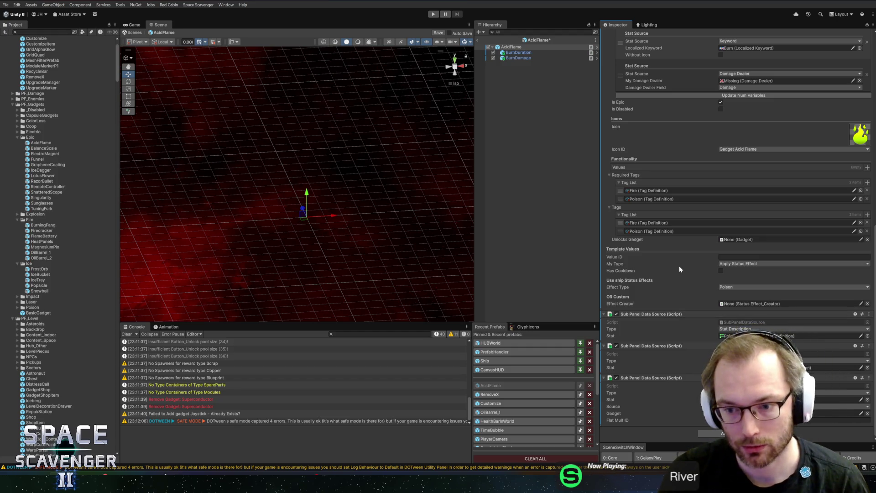
key(ctrl+s)
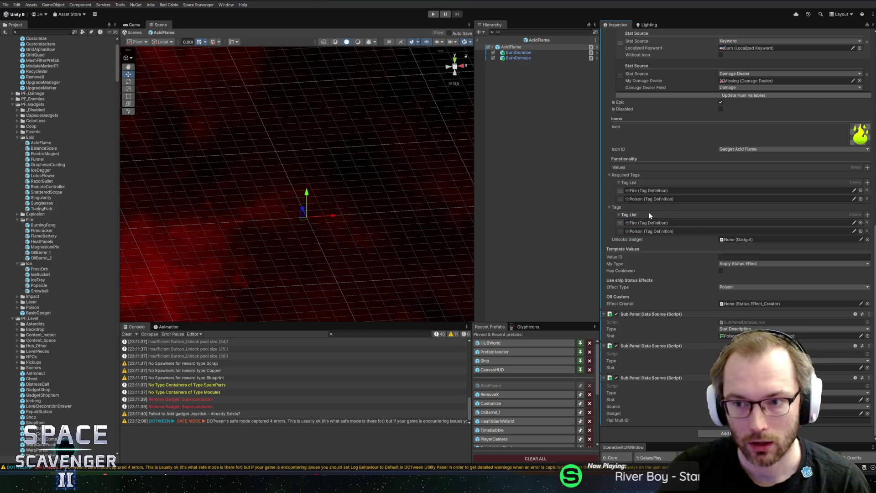
- Open the Localization Editor from the description's Loc String and focus its search
scroll(639, 228, up, 5)
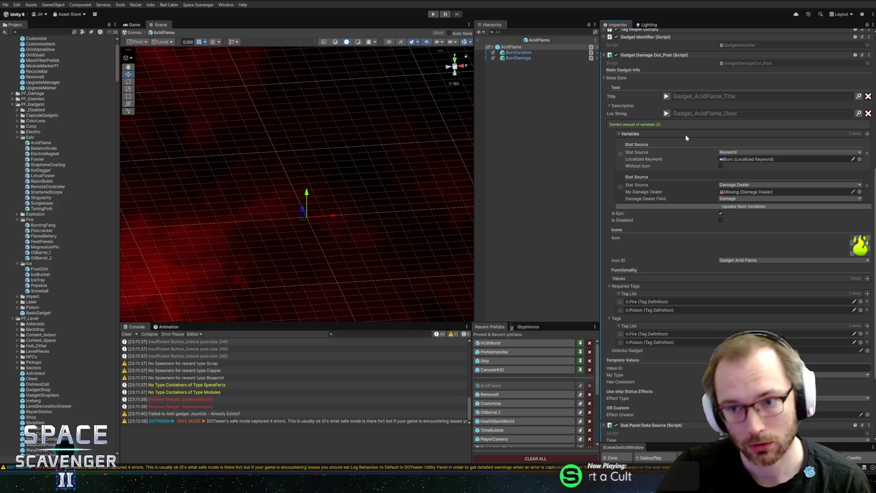
click(859, 113)
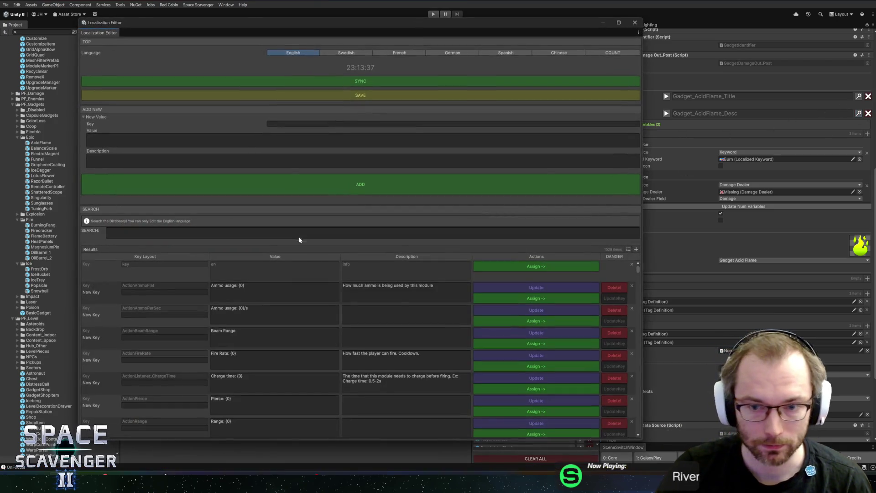
click(299, 235)
- Search 'acidfla' and reword the Gadget_AcidFlame_Desc value to '{0} ticks apply {1} stacks.'
text(acid)
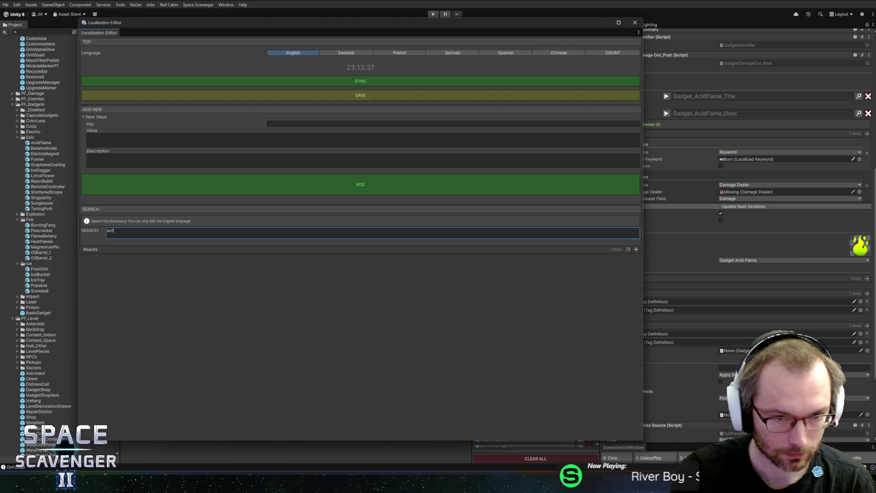
text(fla)
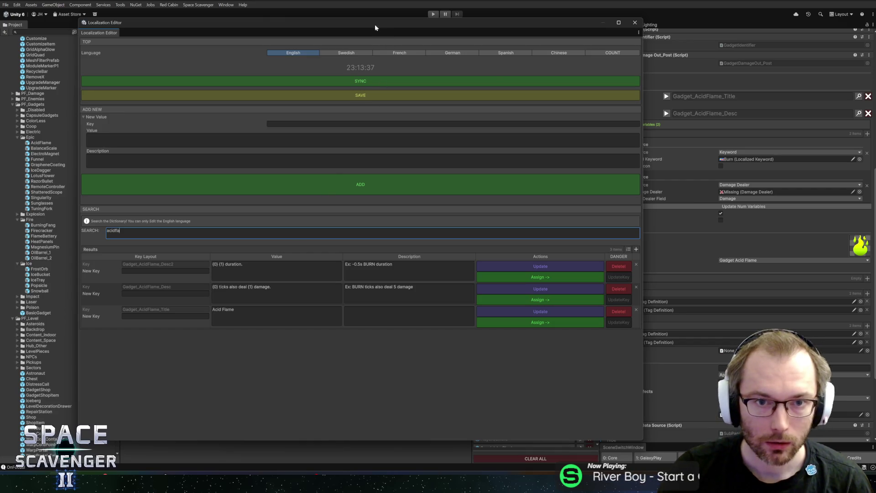
drag(364, 19, 312, 31)
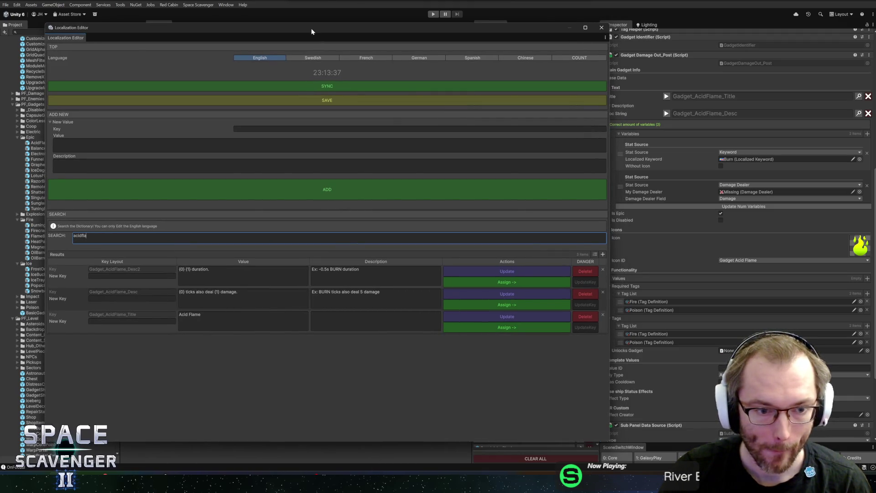
click(208, 295)
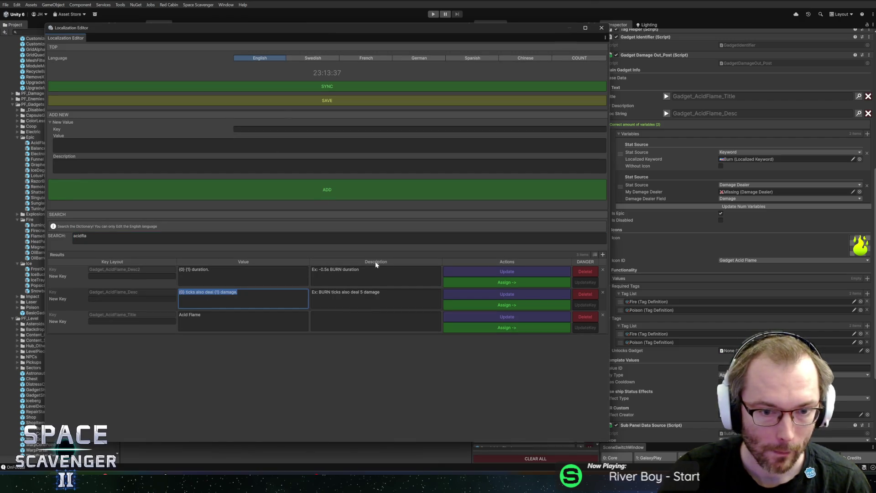
key(End)
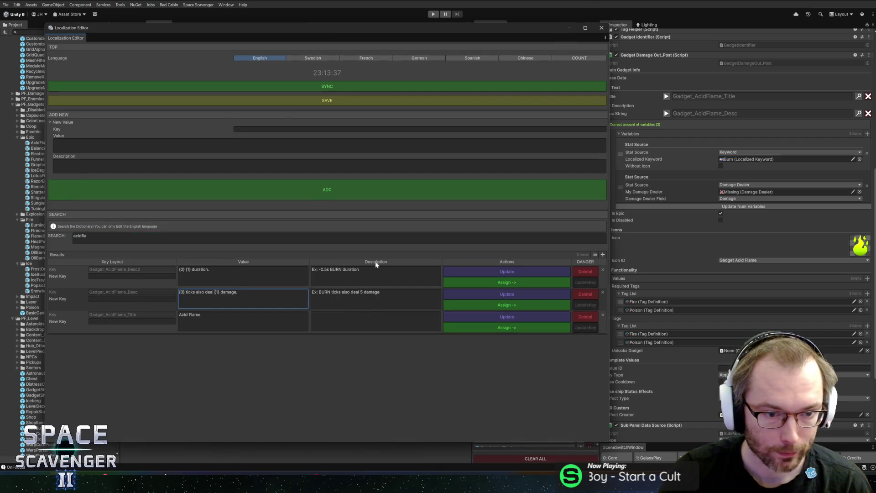
text(apply)
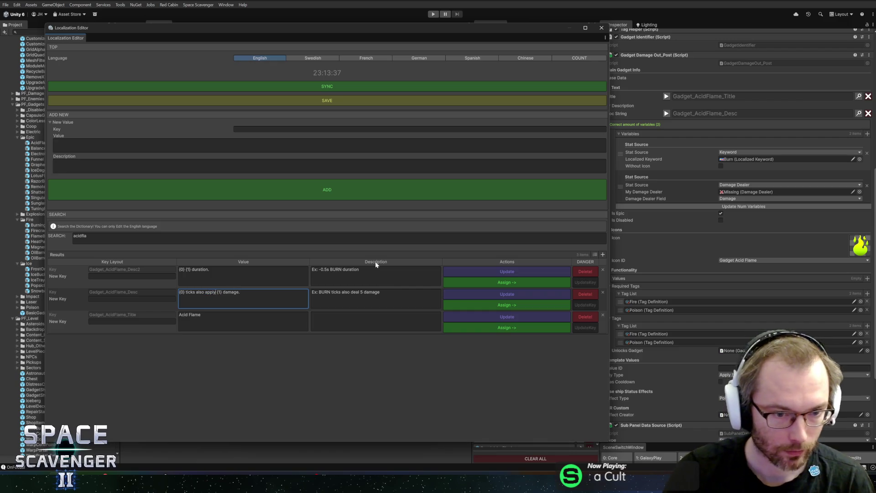
key(Left)
key(ctrl+shift+Left)
text(stack)
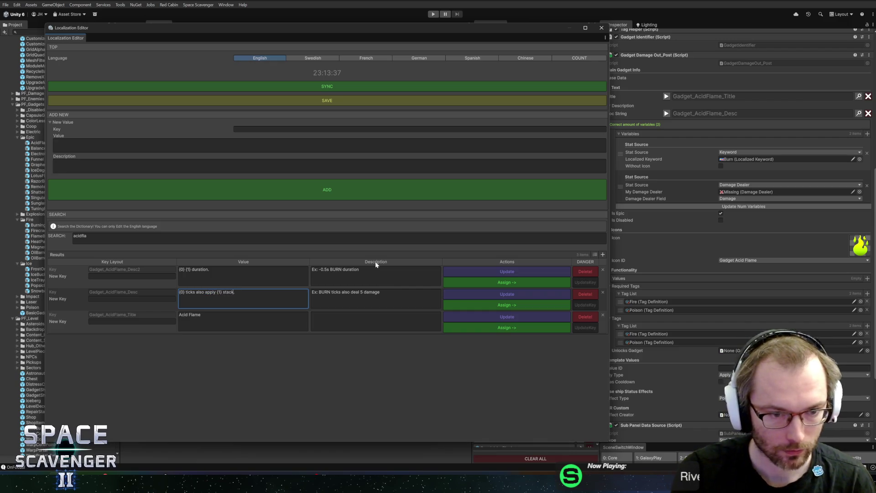
text(s.)
key(Tab)
click(332, 293)
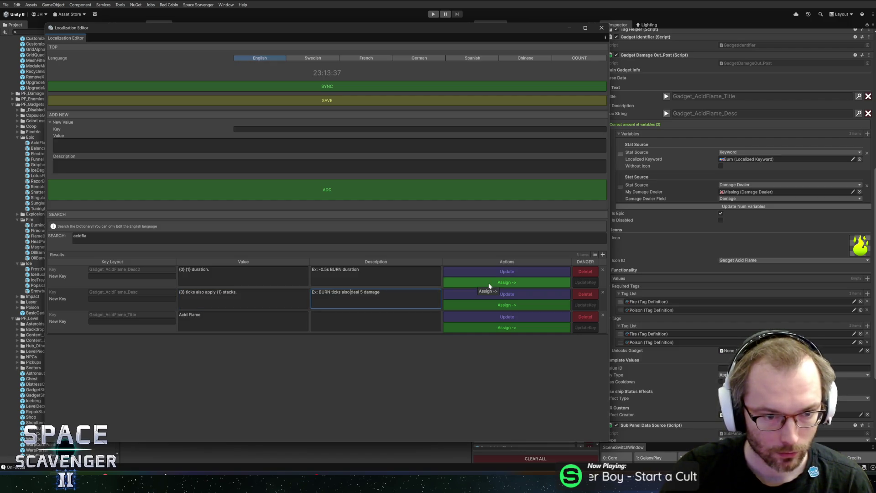
click(204, 292)
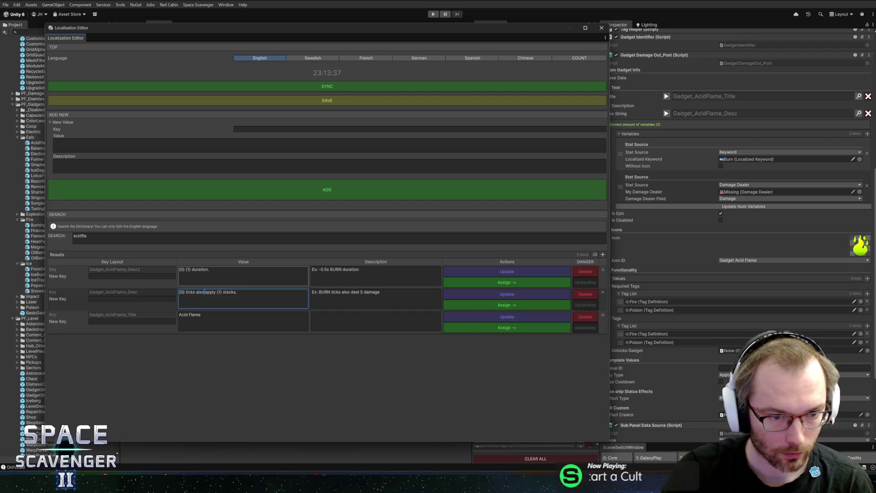
key(BackSpace)
key(BackSpace)
- Change the note to 'Ex: BURN ticks apply POISON stacks', save the entry, and close the editor
click(340, 292)
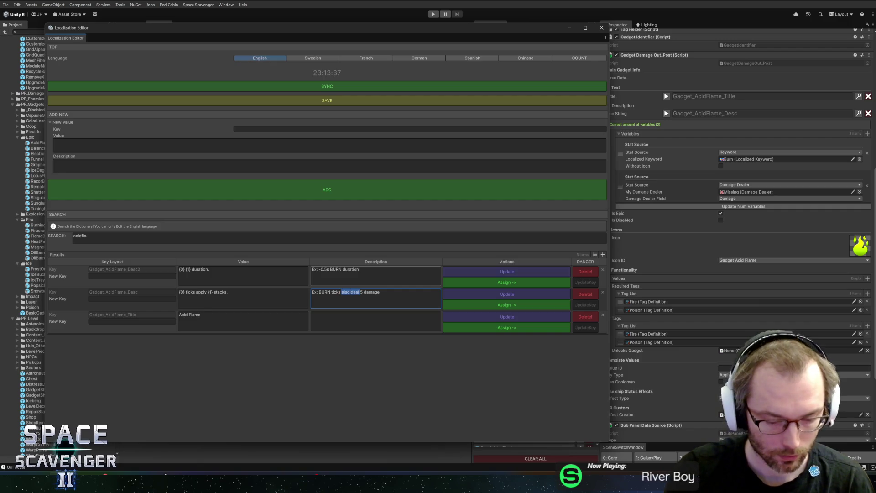
text(apply )
text(POISON)
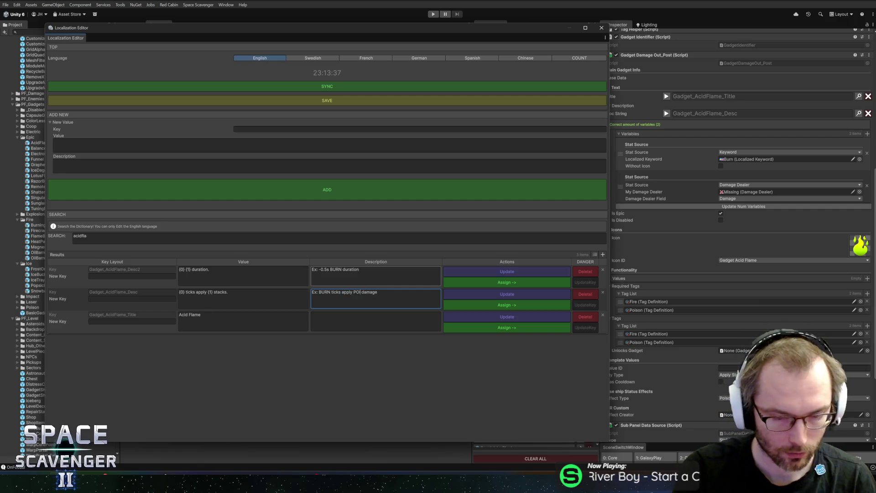
key(shift+End)
text(st)
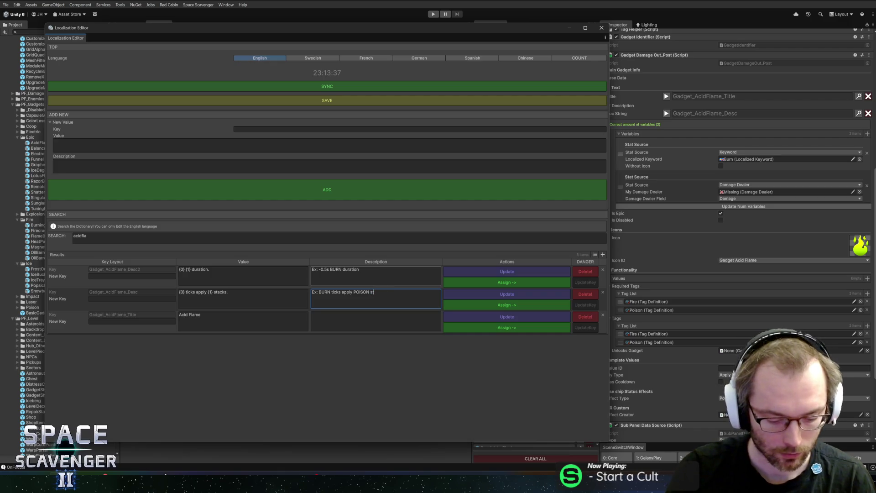
text(acks)
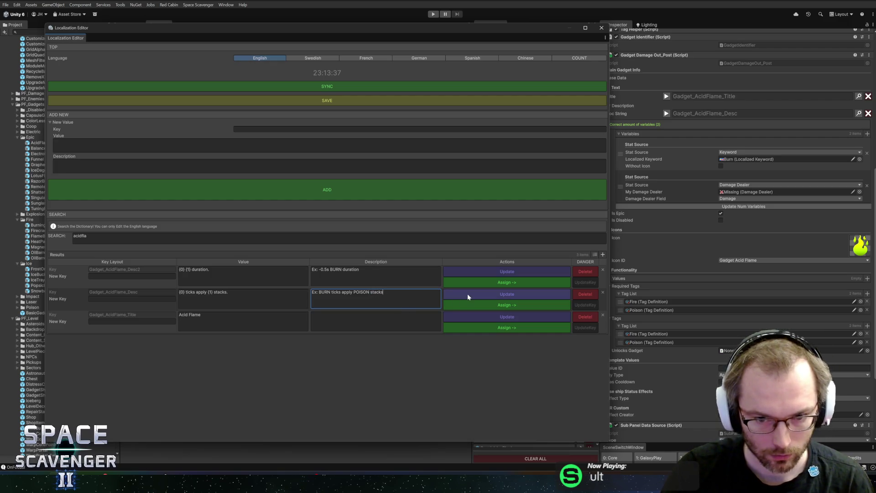
click(467, 294)
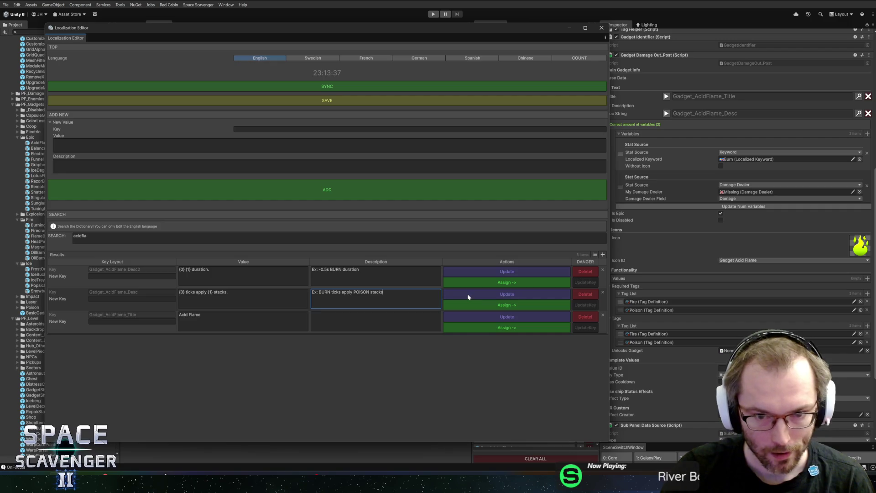
click(602, 28)
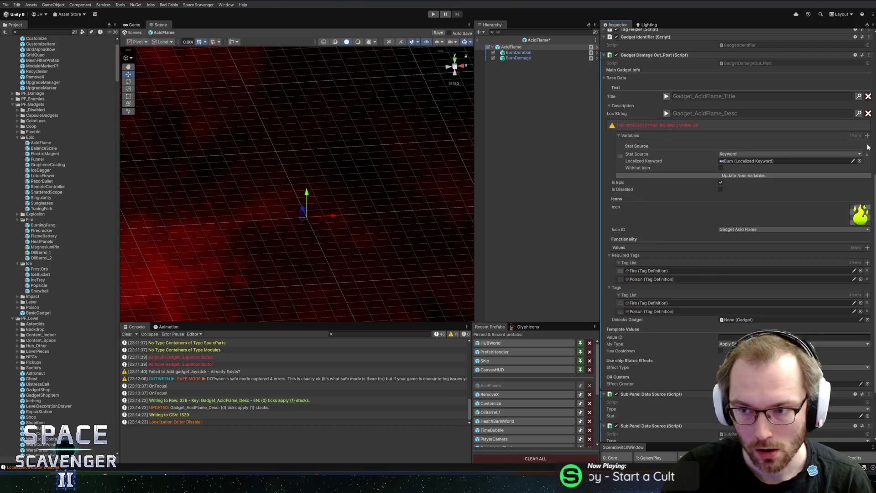
- Set the second description variable to the DamageType_Poison keyword and return to the Core scene
click(730, 185)
text(keyw)
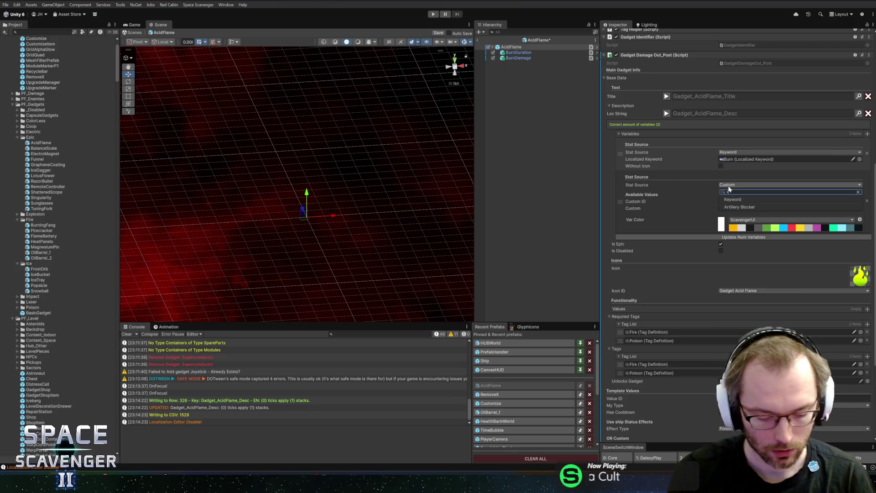
click(733, 199)
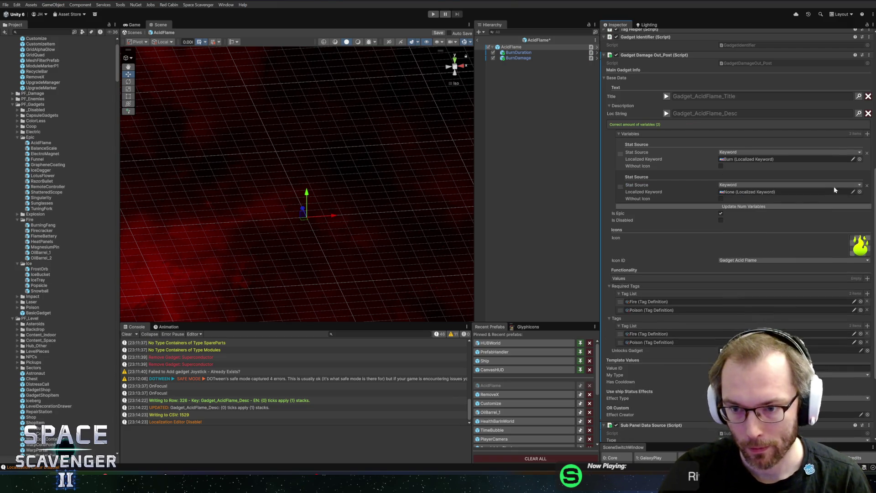
click(860, 192)
text(poison)
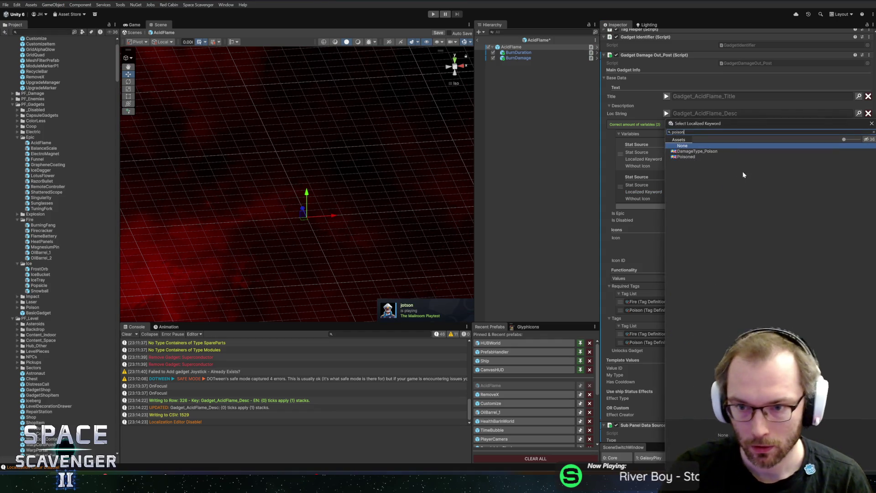
double_click(700, 151)
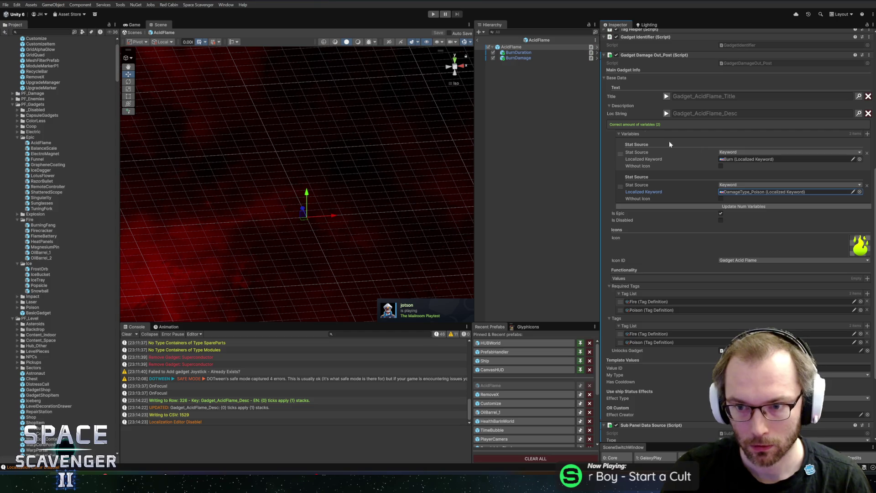
click(478, 39)
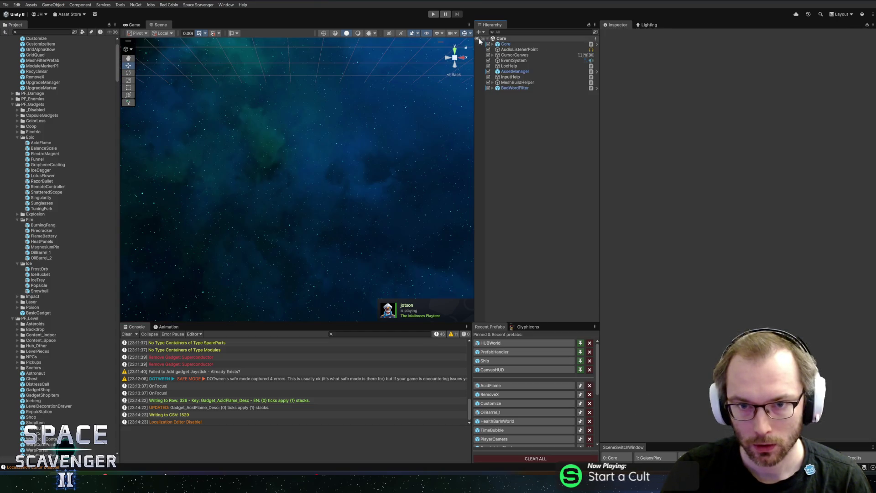
- Enter Play mode and maximize the Game view to playtest the ship at full 205 health
click(435, 14)
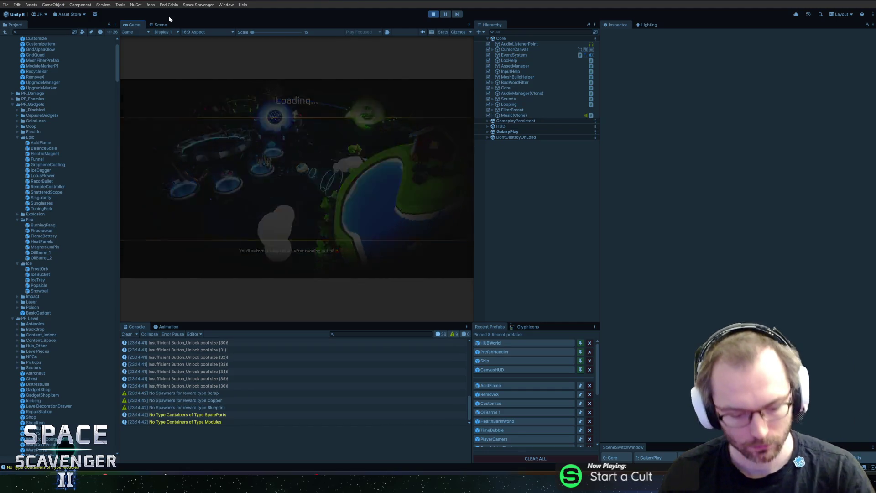
key(shift+space)
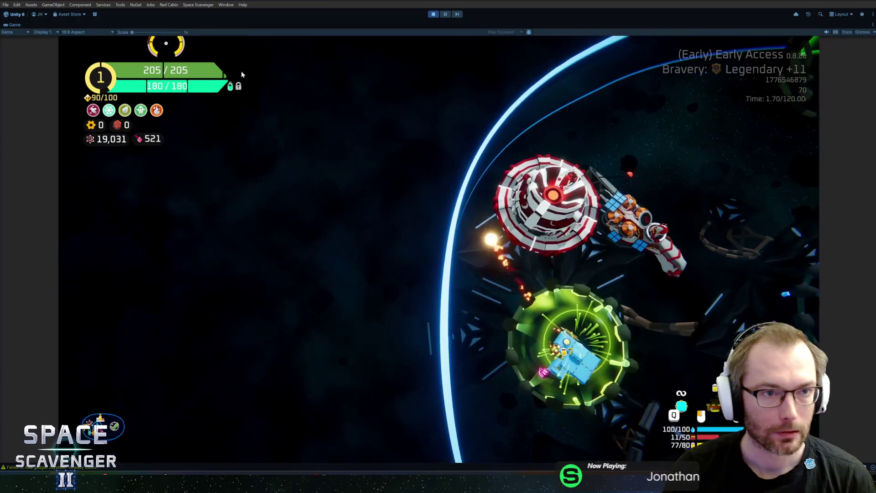